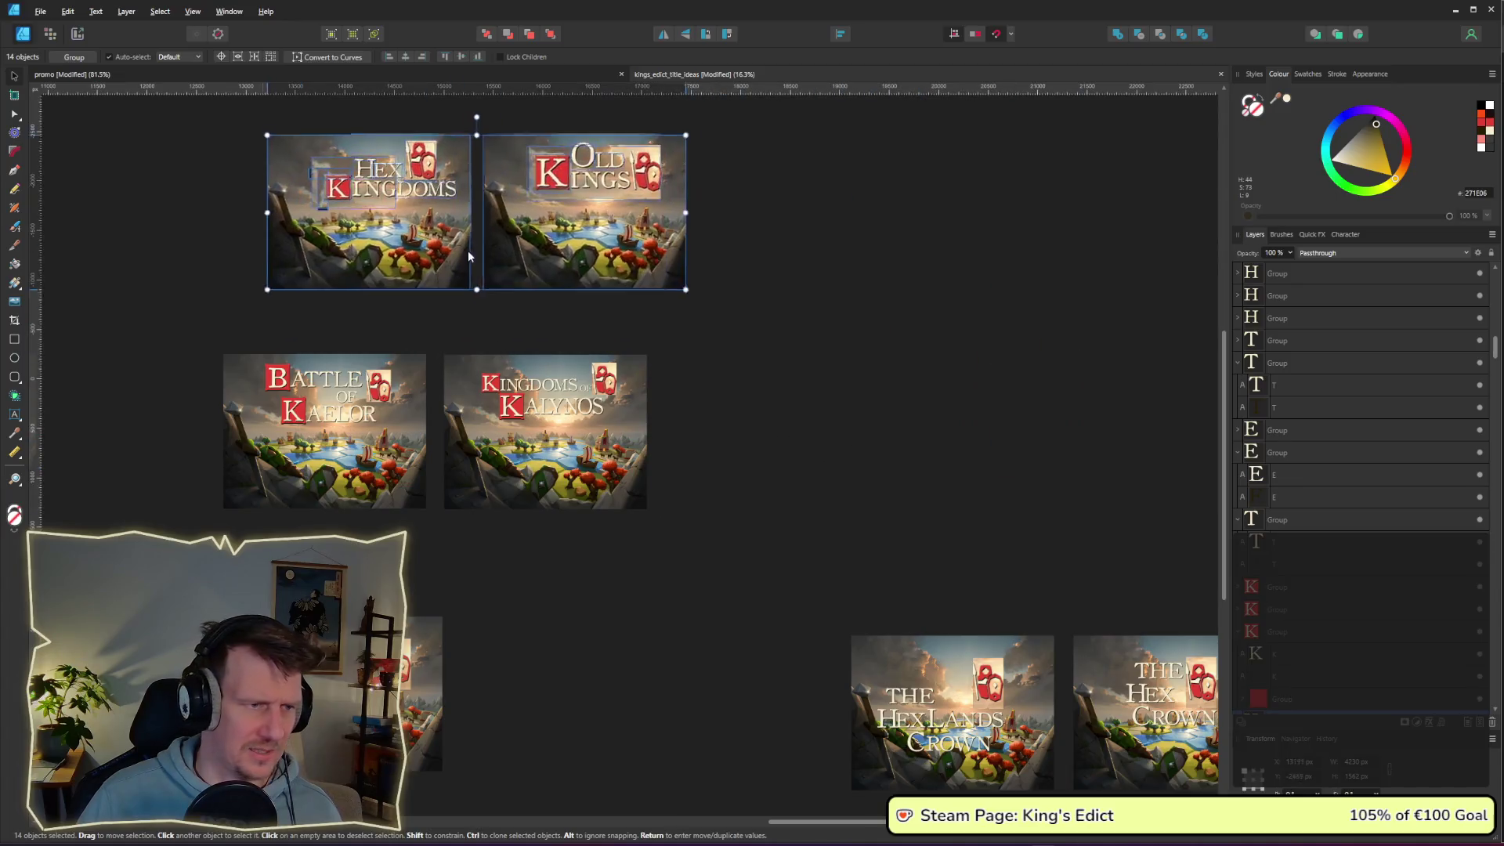
- Nudge the Hex Kingdoms and Old Kings images into alignment with each other
left_click_drag(562, 332, 550, 326)
left_click_drag(728, 345, 421, 185)
mouse_move(478, 253)
left_mouse_down()
mouse_move(498, 252)
mouse_move(484, 252)
left_mouse_up()
left_click(679, 298)
- Shift all four title mockups right together and zoom in centred on the grid
left_click_drag(850, 612, 175, 157)
left_click_drag(548, 392, 779, 391)
left_click(928, 354)
scroll(937, 368, "up", 2)
scroll(1007, 402, "up", 3)
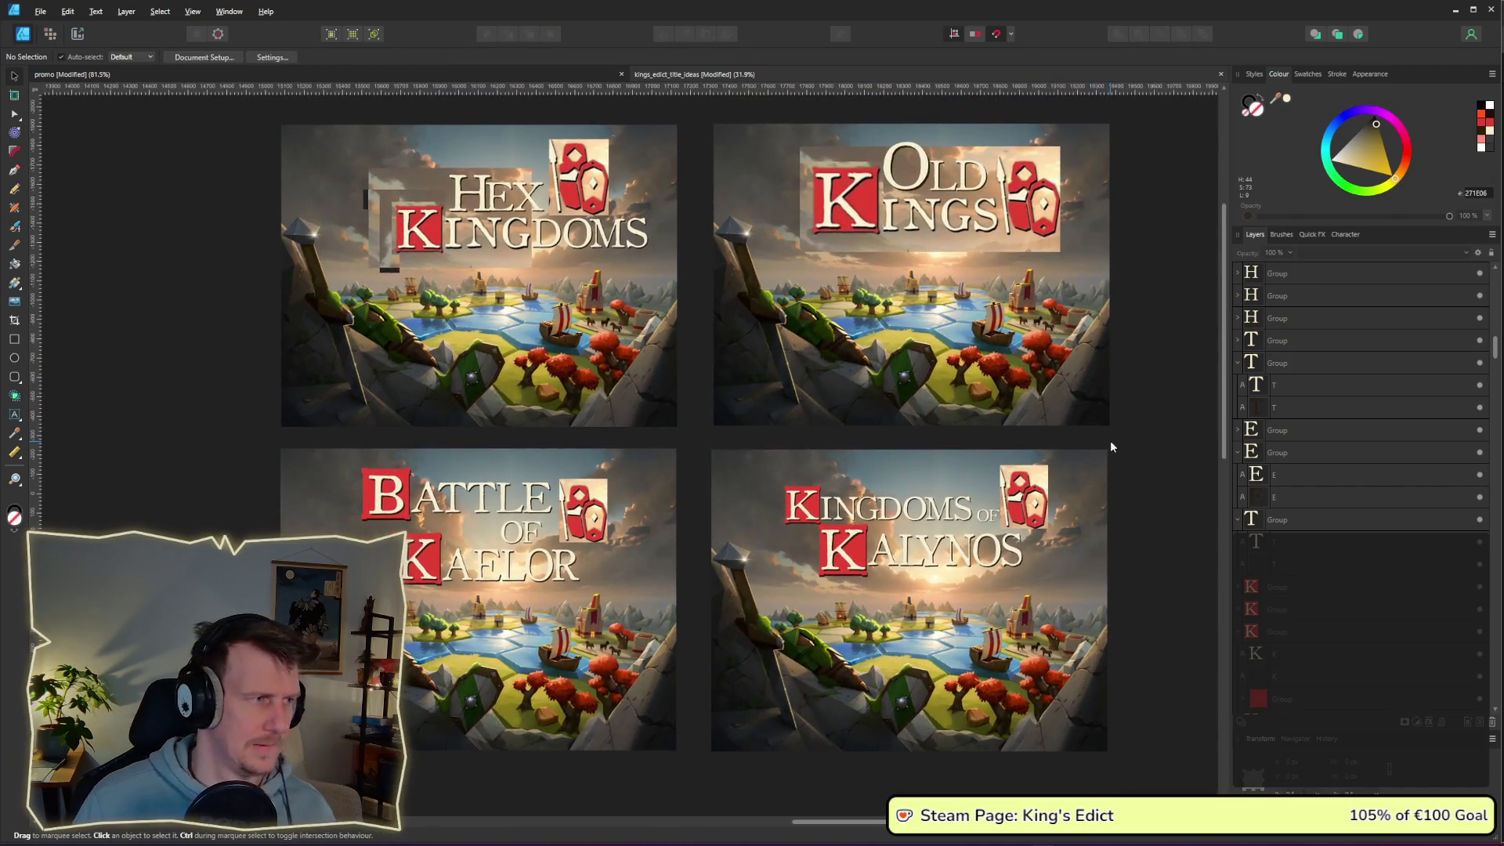
left_click_drag(1110, 440, 1193, 450)
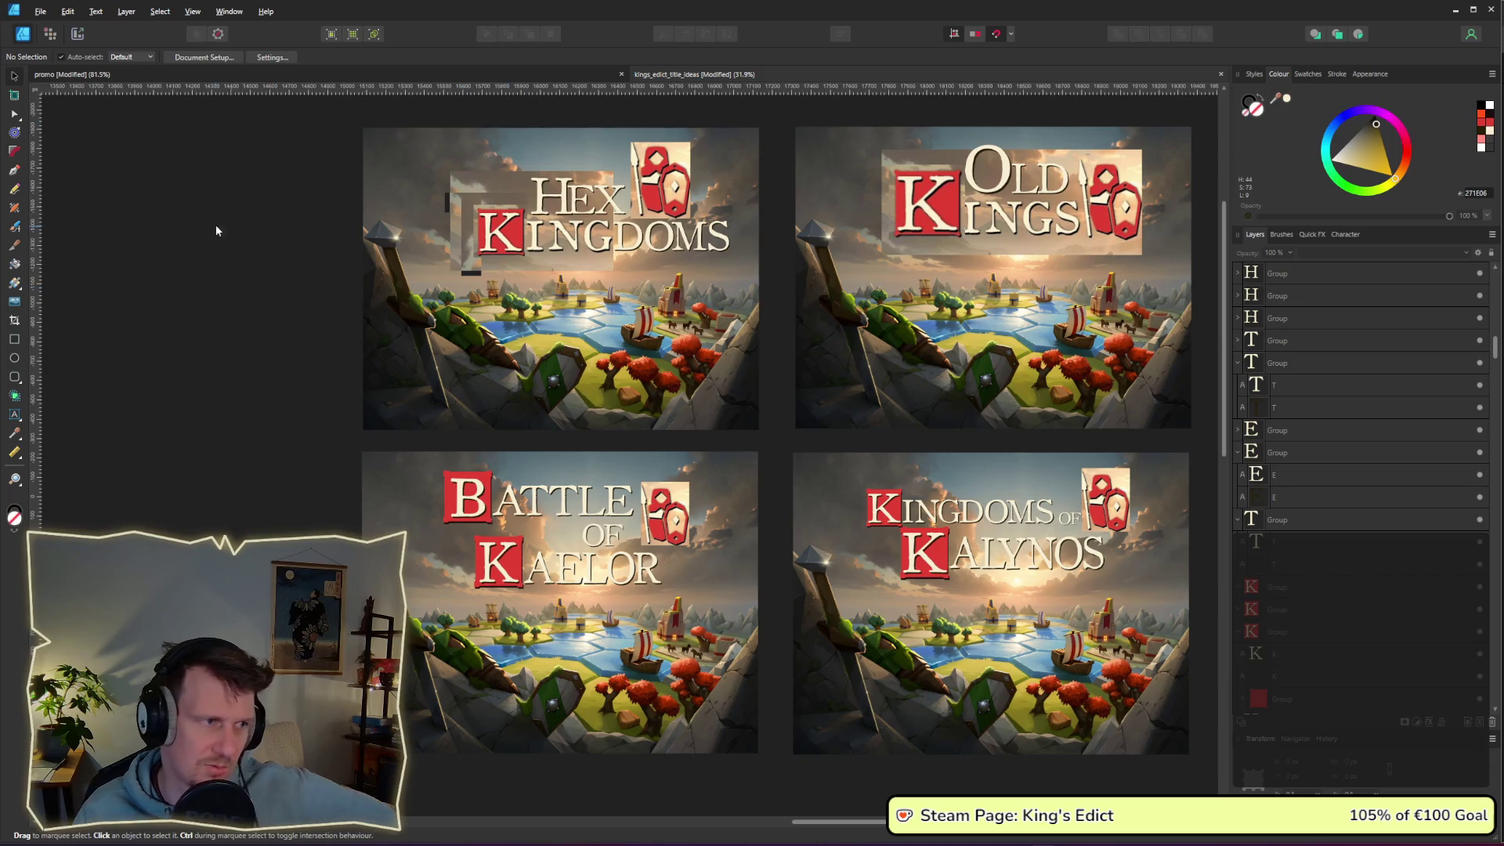
- Draw a frame text box left of Hex Kingdoms containing 'Zu generisch'
left_click(15, 413)
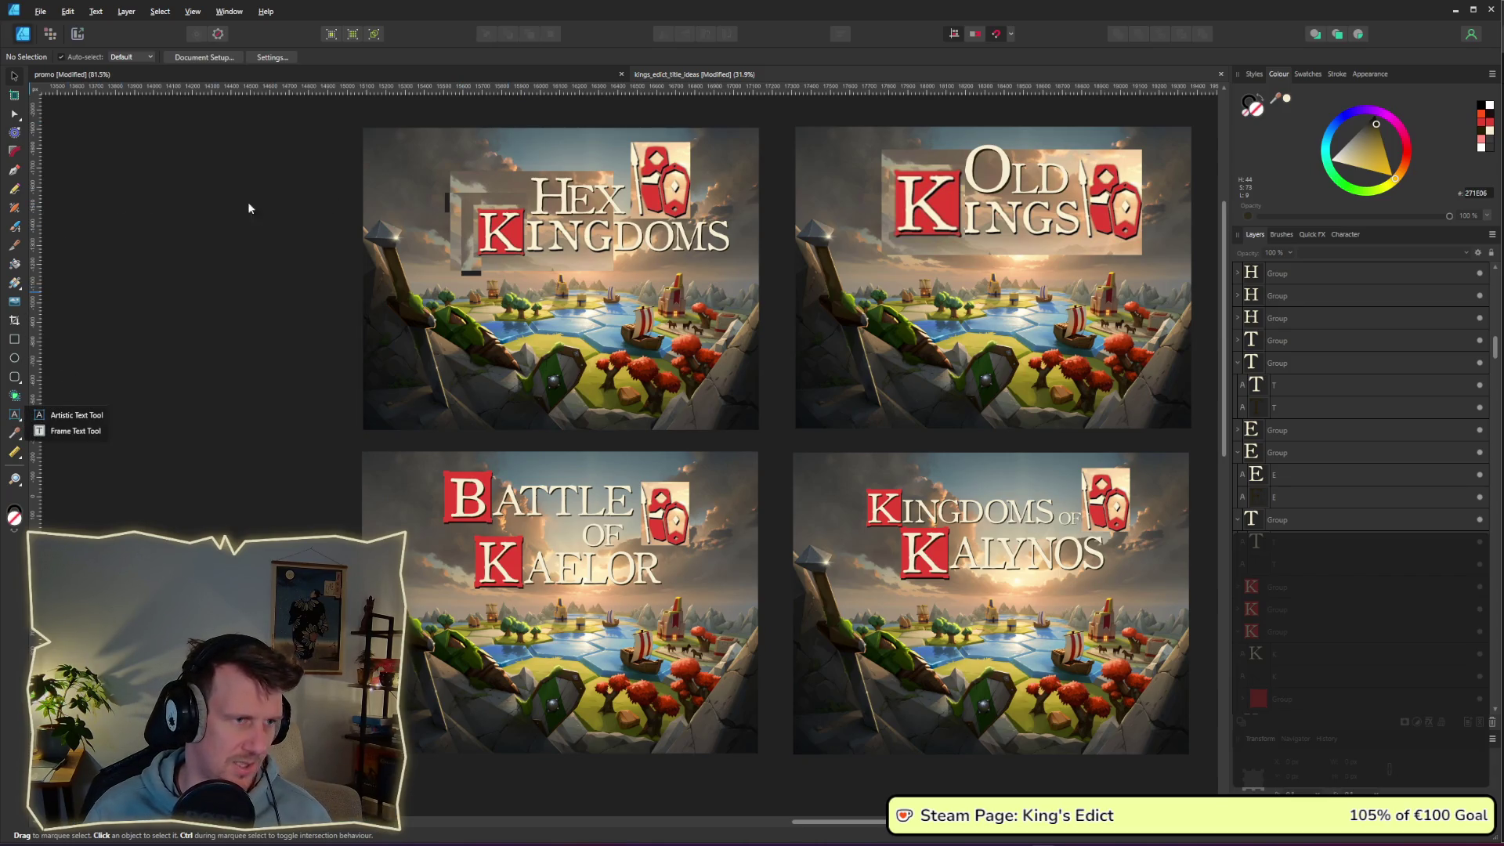
left_click(69, 433)
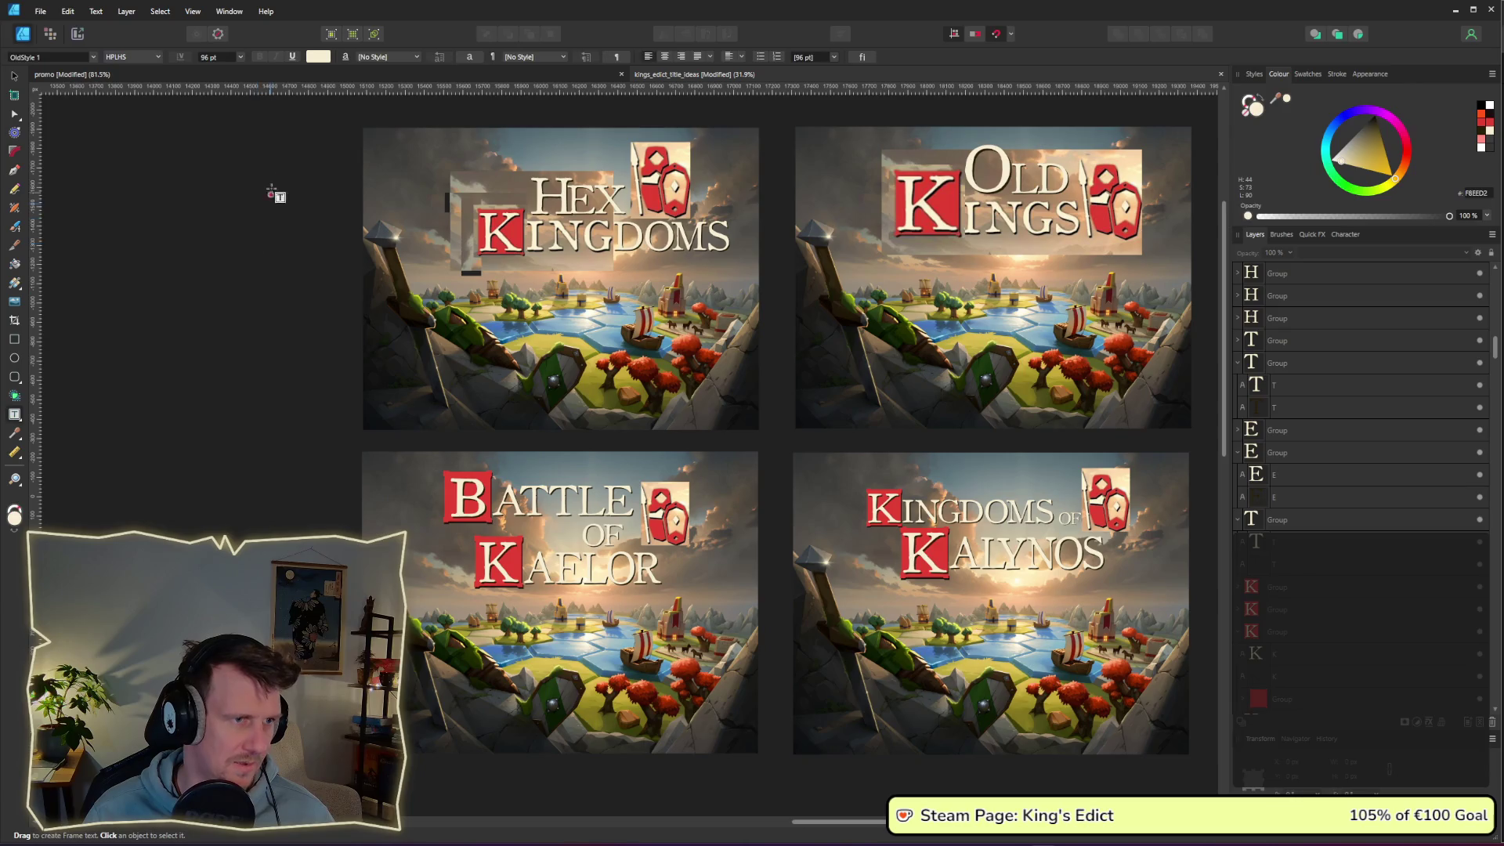
left_click_drag(239, 123, 335, 195)
type("Z")
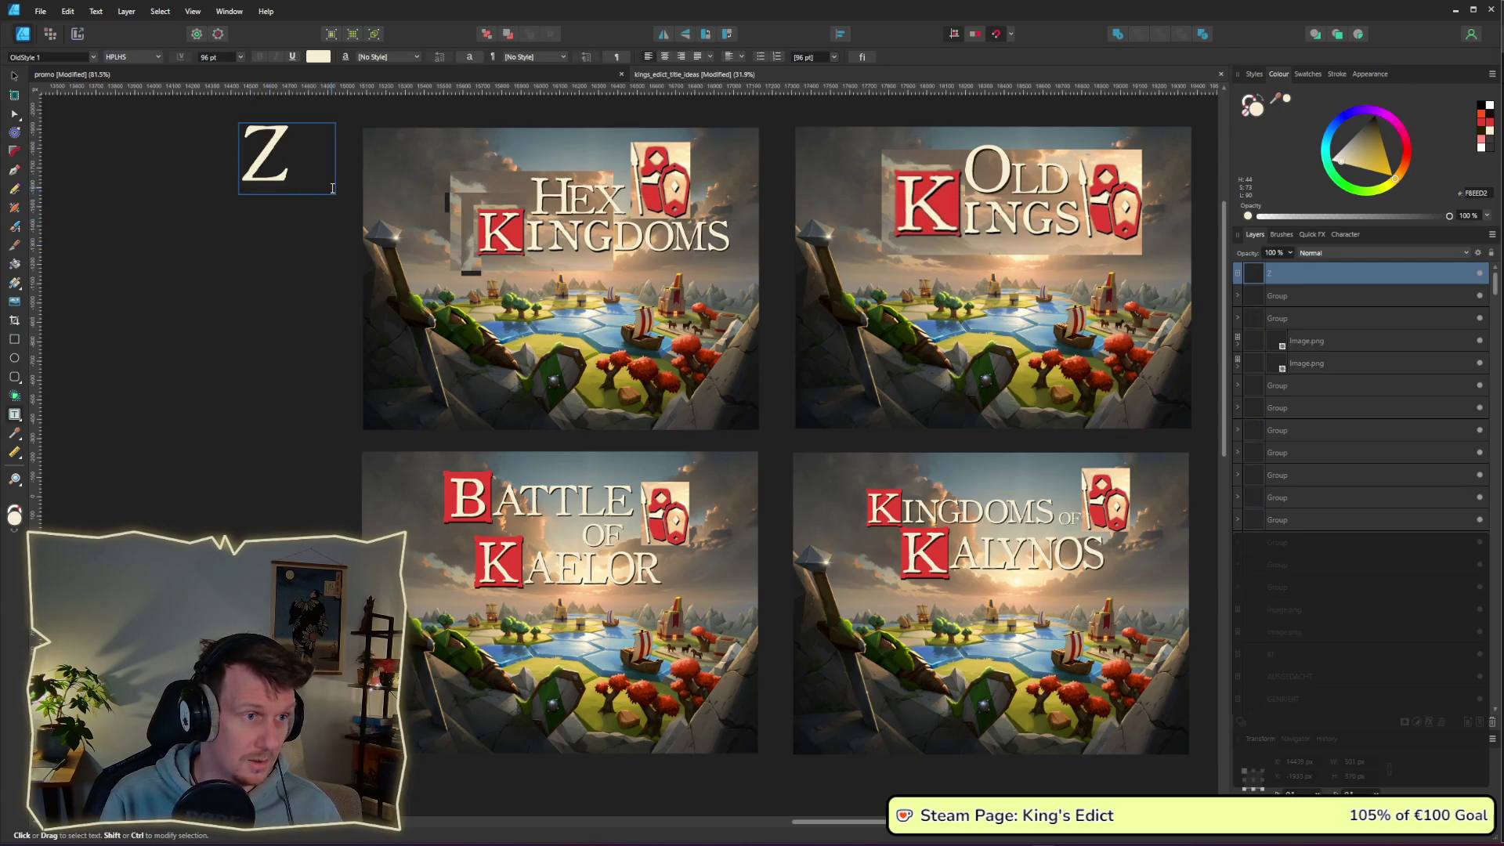
type("u gen")
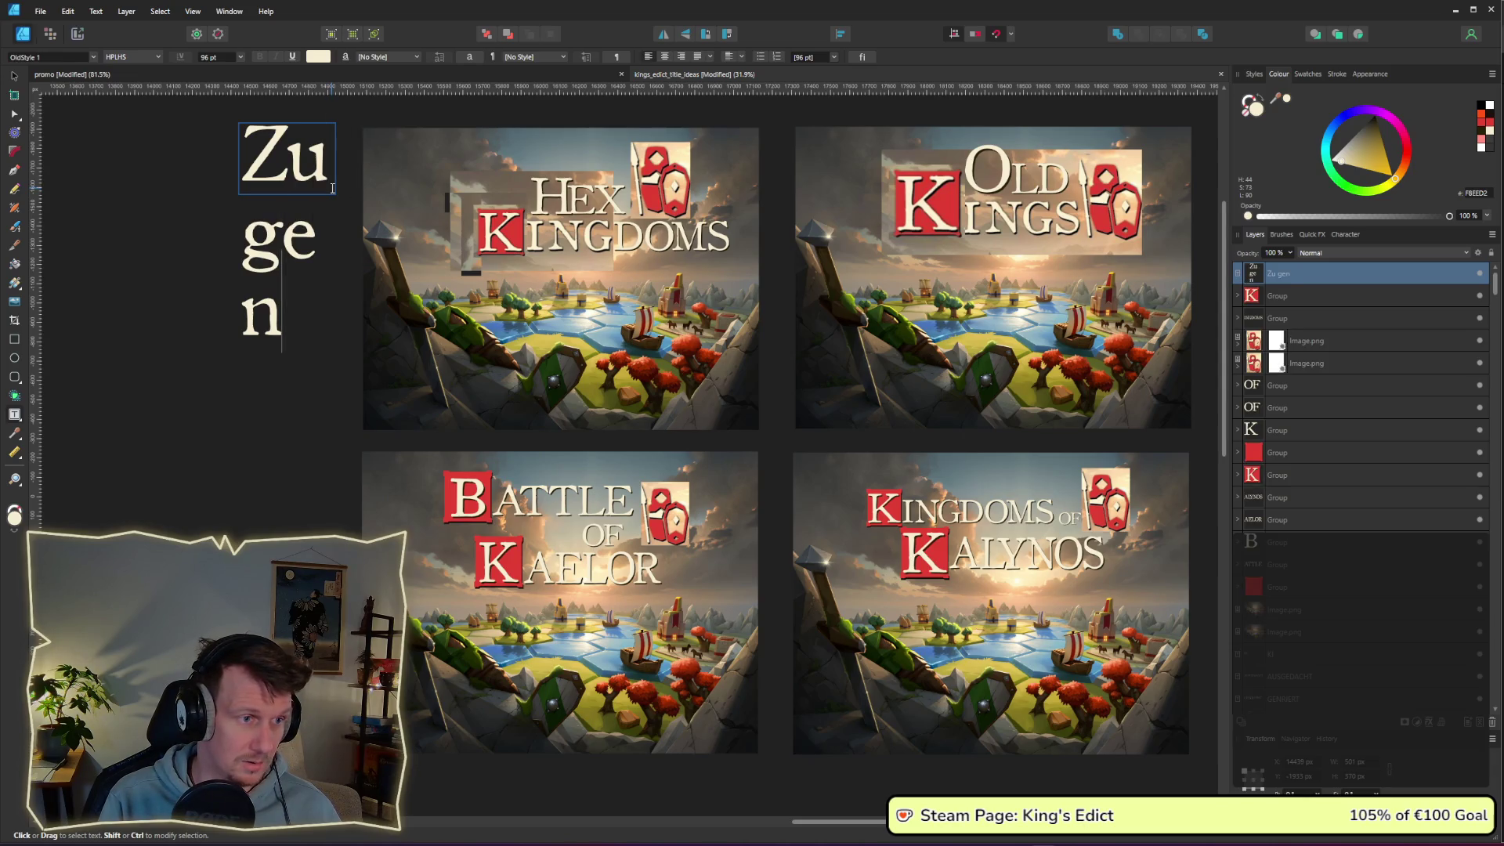
type("erisch")
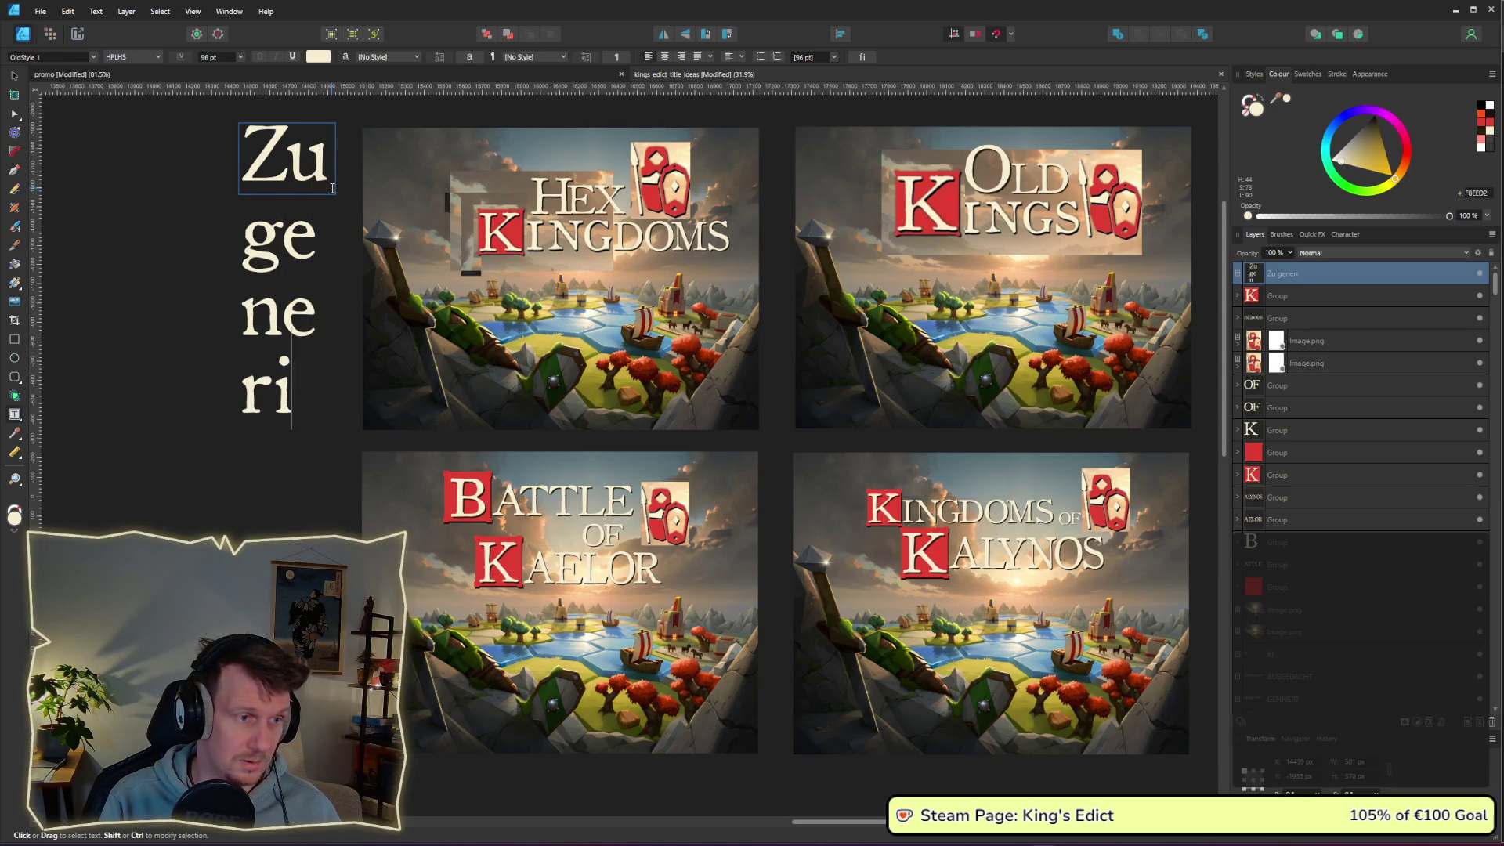
- Set the 'Zu generisch' note text to 24 pt
mouse_move(292, 480)
left_mouse_down()
mouse_move(282, 297)
mouse_move(241, 117)
left_mouse_up()
left_click(240, 57)
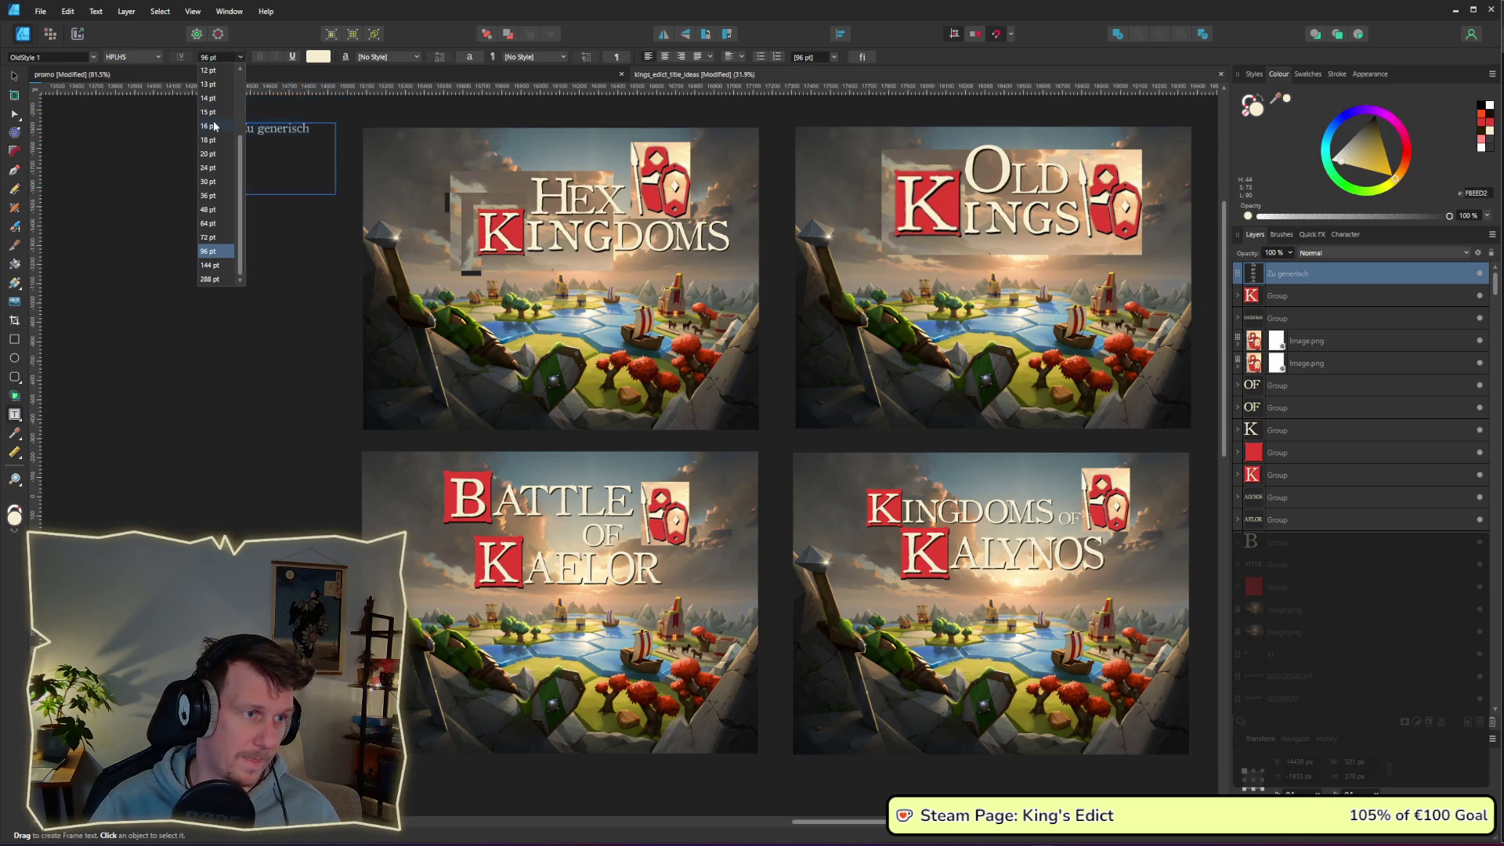
left_click(219, 168)
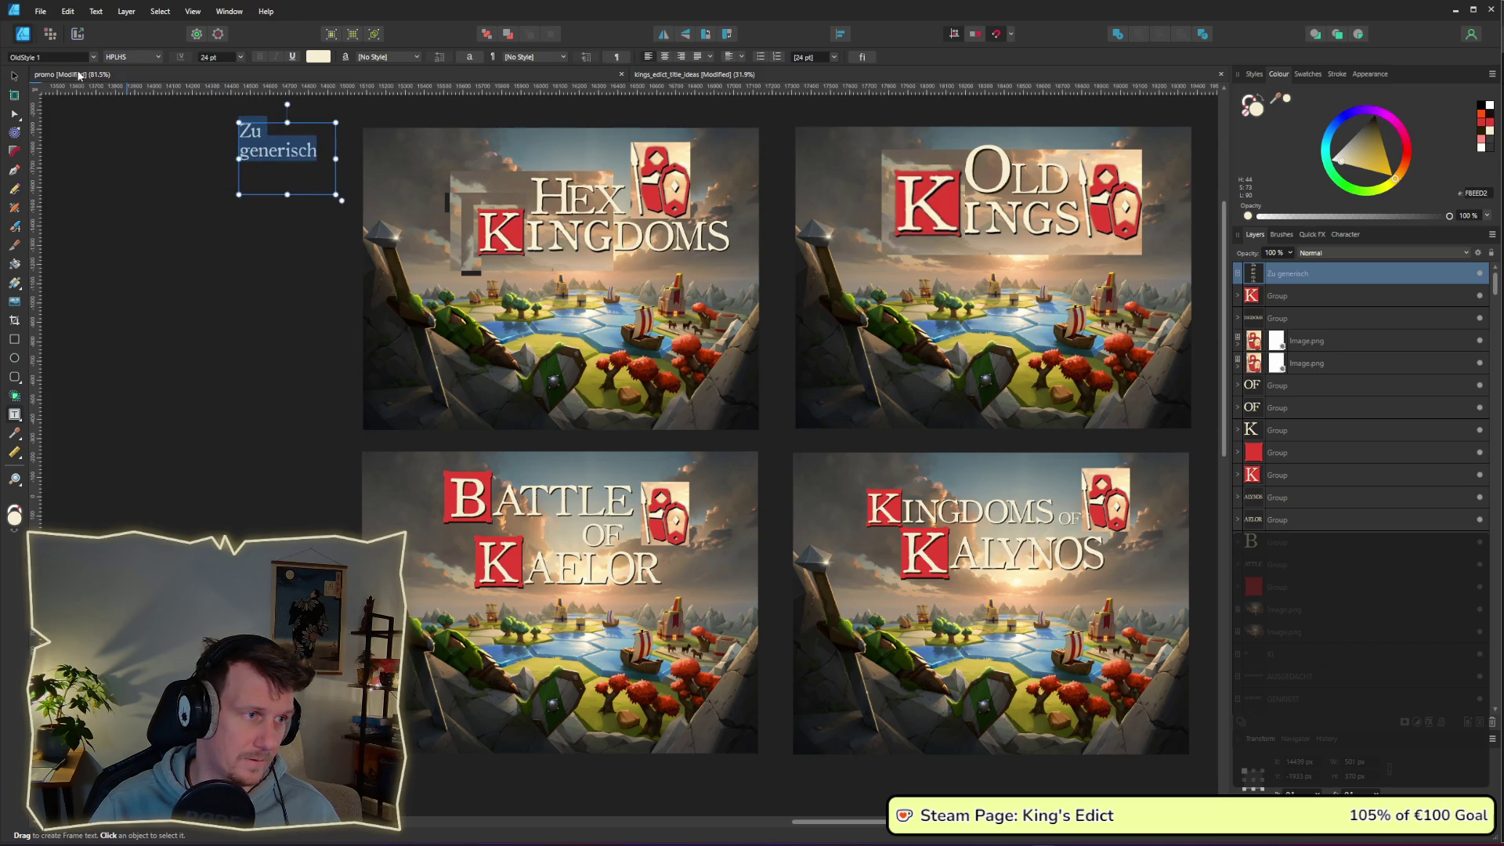
left_click(14, 76)
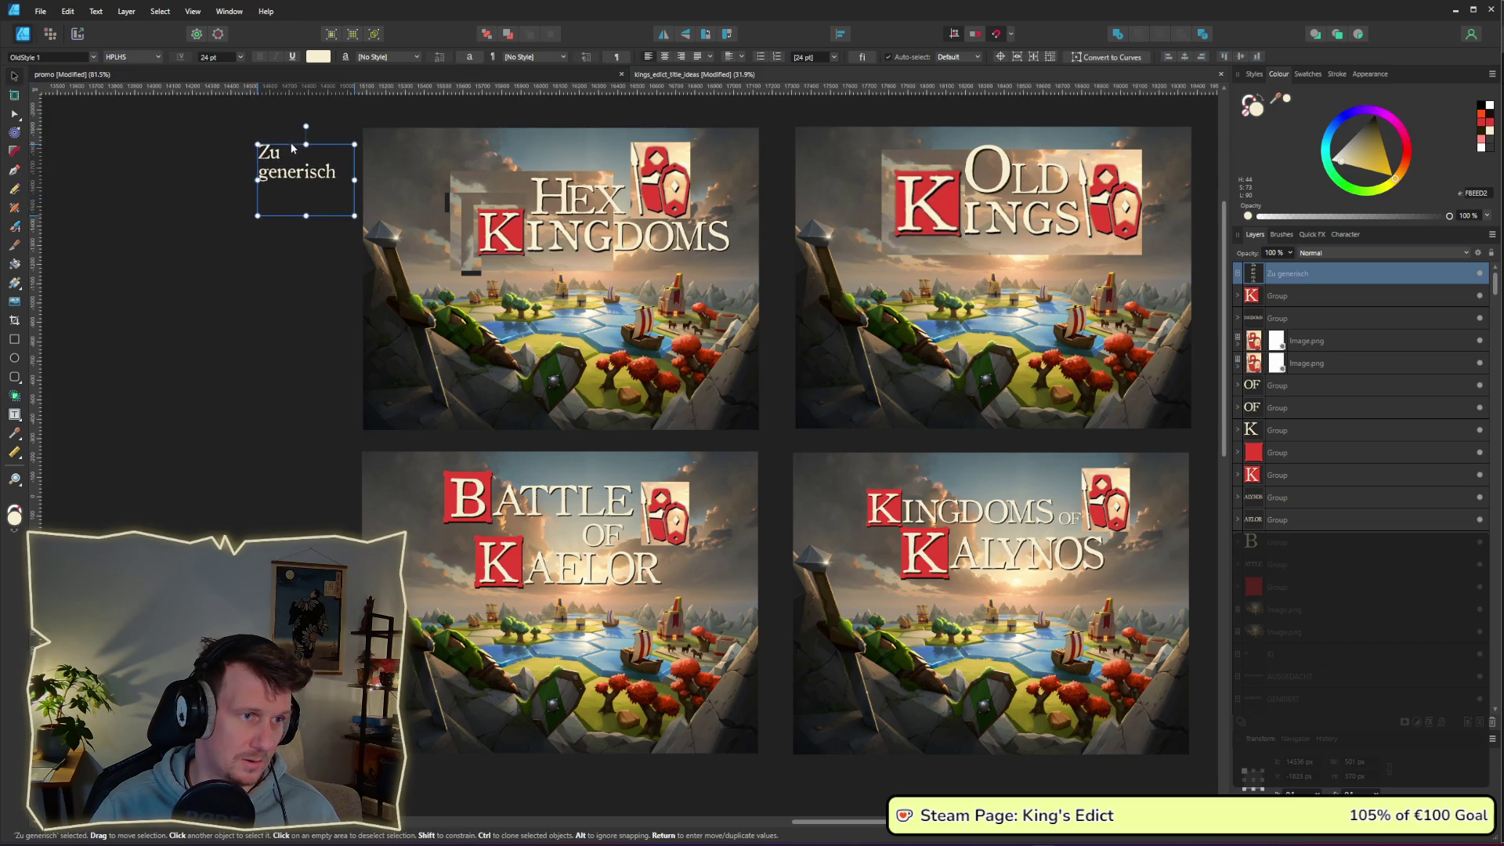
- Clone the note beside Old Kings and change its text to 'sugeriert verfall'
scroll(274, 130, "right", 2)
left_click_drag(219, 177, 1161, 177)
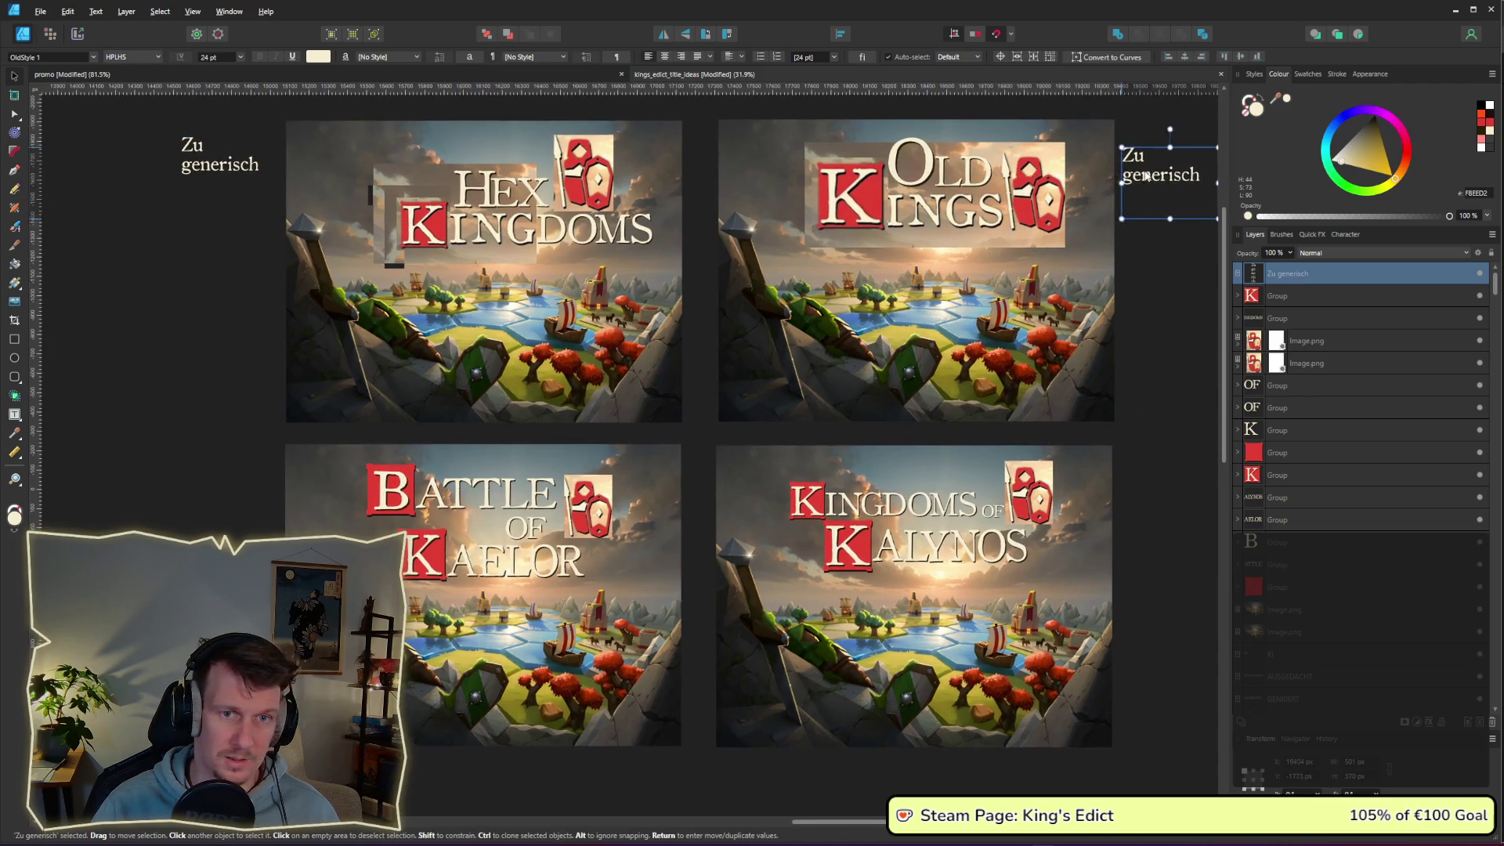
double_click(1151, 164)
left_click(1151, 164)
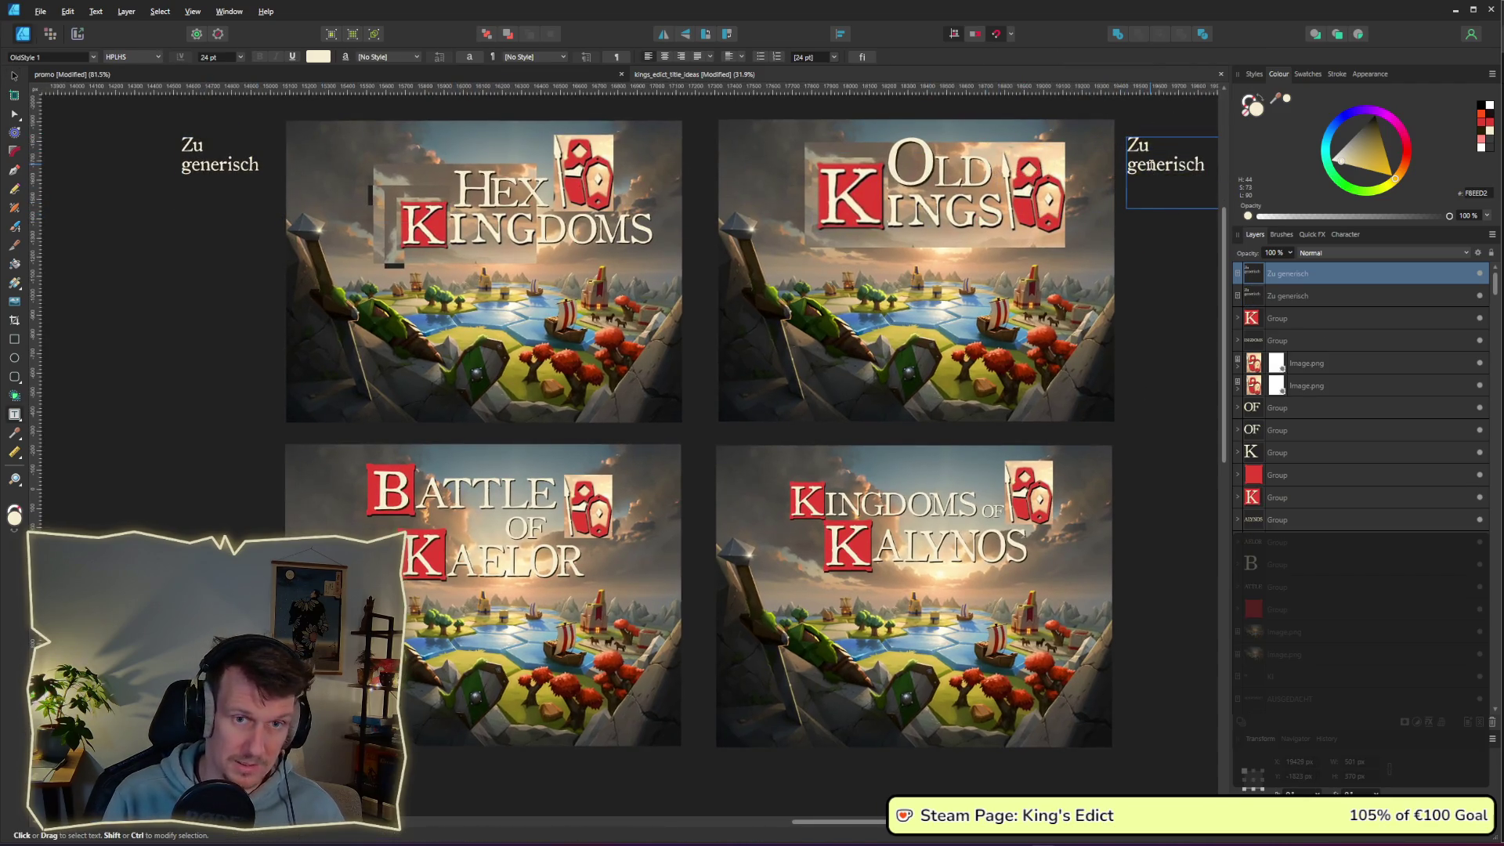
key("ctrl+a")
key("BackSpace")
type("suger")
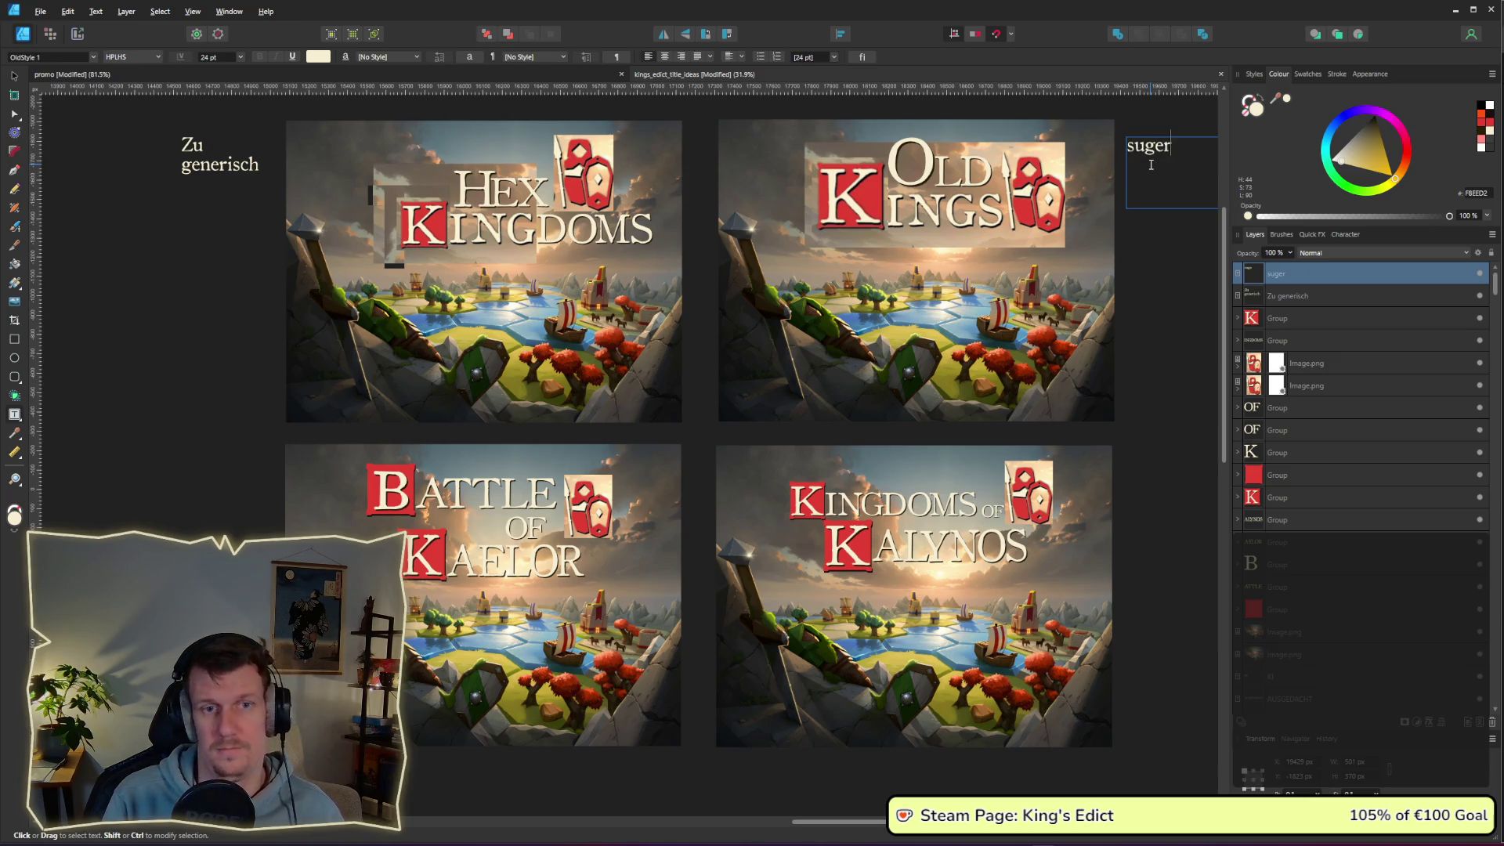
type("iert verfall")
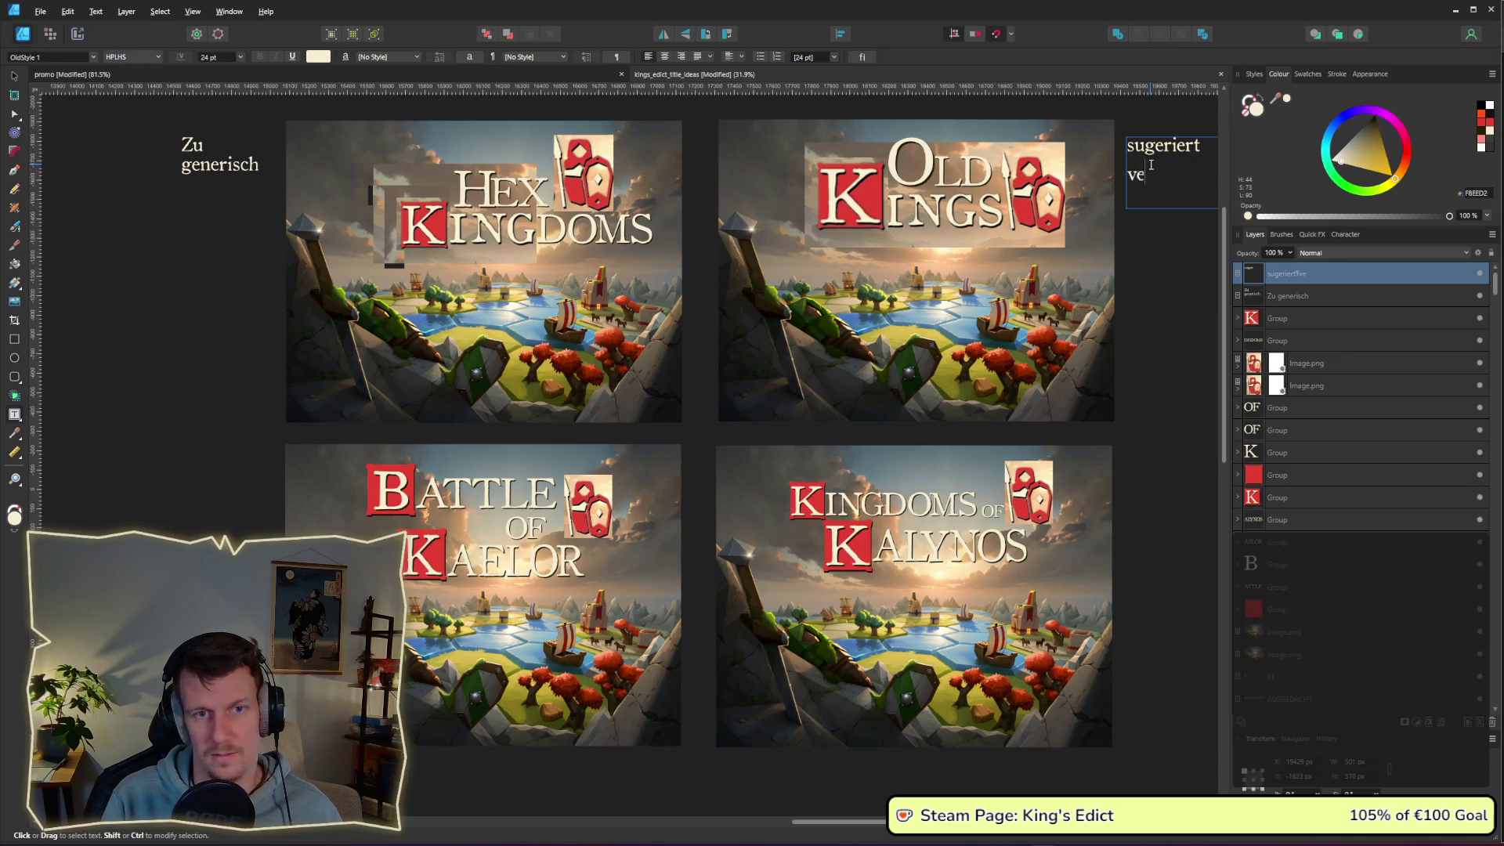
key("Escape")
key("Escape")
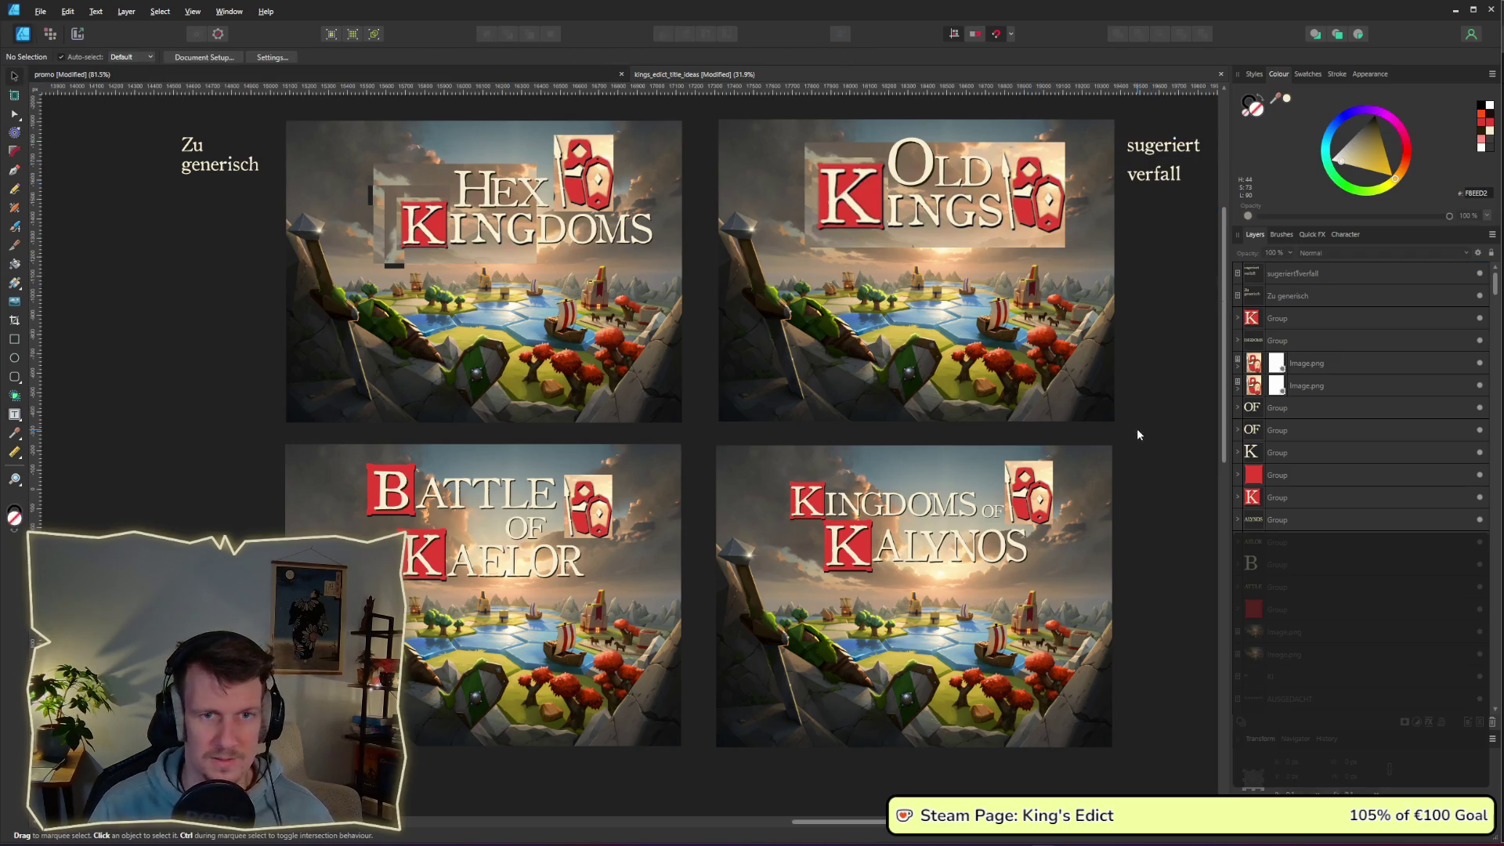
scroll(1136, 428, "down", 1)
- Clone the note beside Kingdoms of Kalynos, reading 'KoK' and '-> könnte das mehr nach aufbruch auf klingen' on two lines
mouse_move(1161, 159)
left_mouse_down()
mouse_move(1130, 462)
mouse_move(1153, 490)
mouse_move(1151, 470)
left_mouse_up()
double_click(1148, 473)
key("Right")
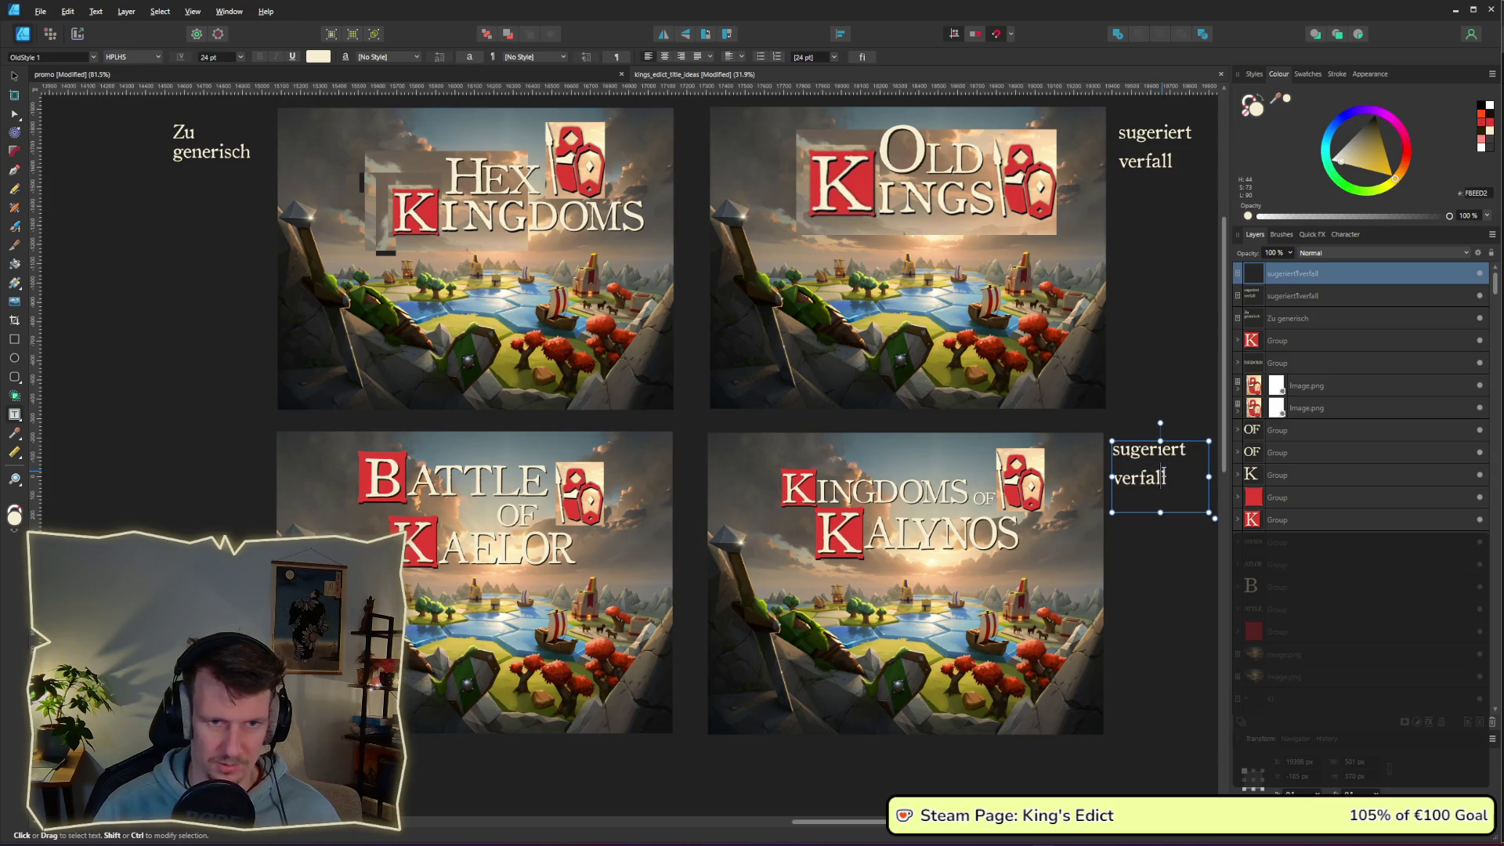
key("ctrl+a")
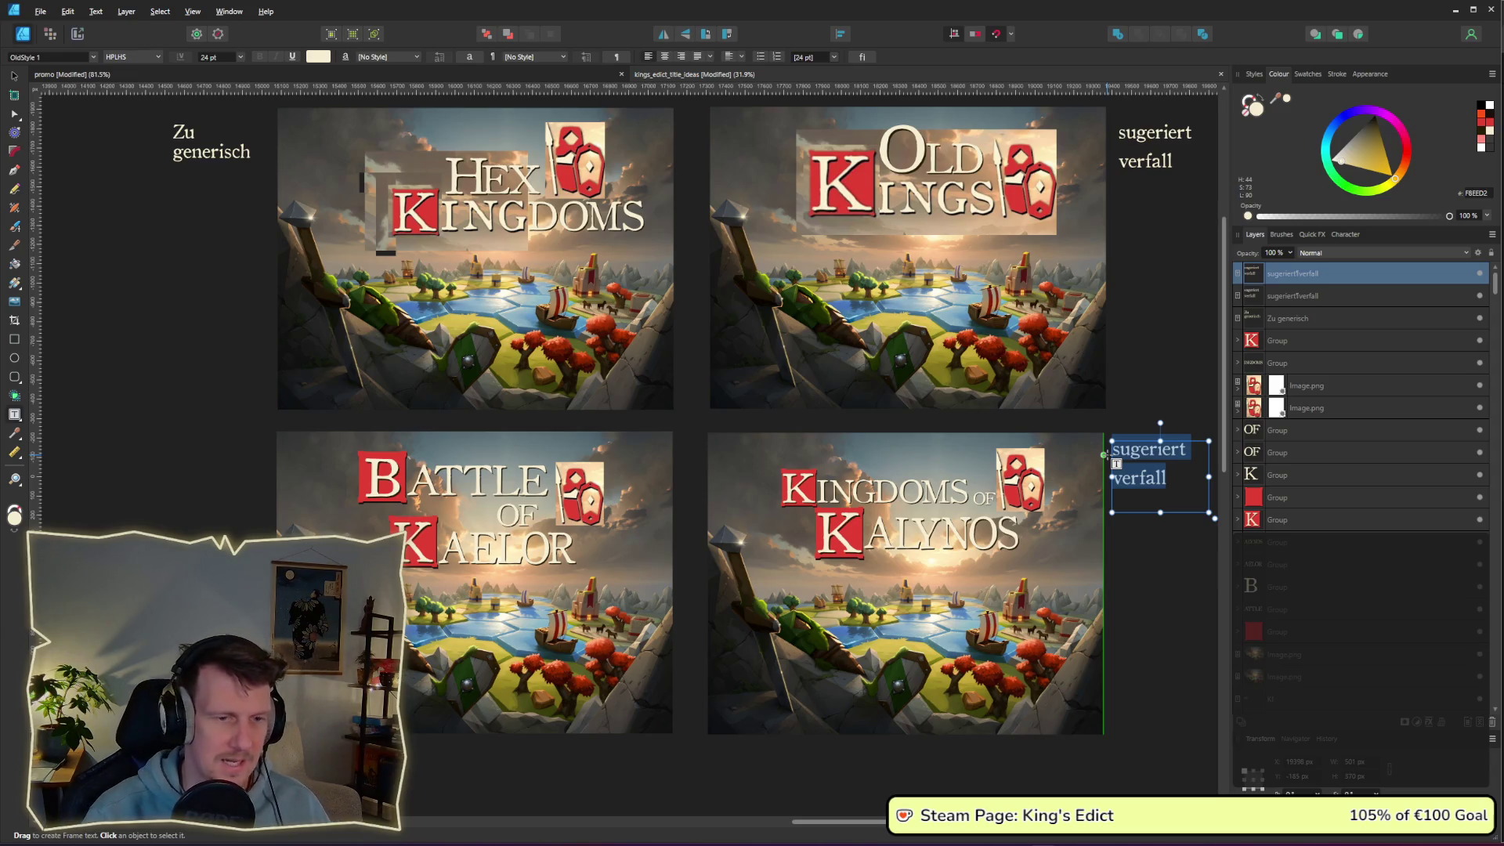
type("KoK")
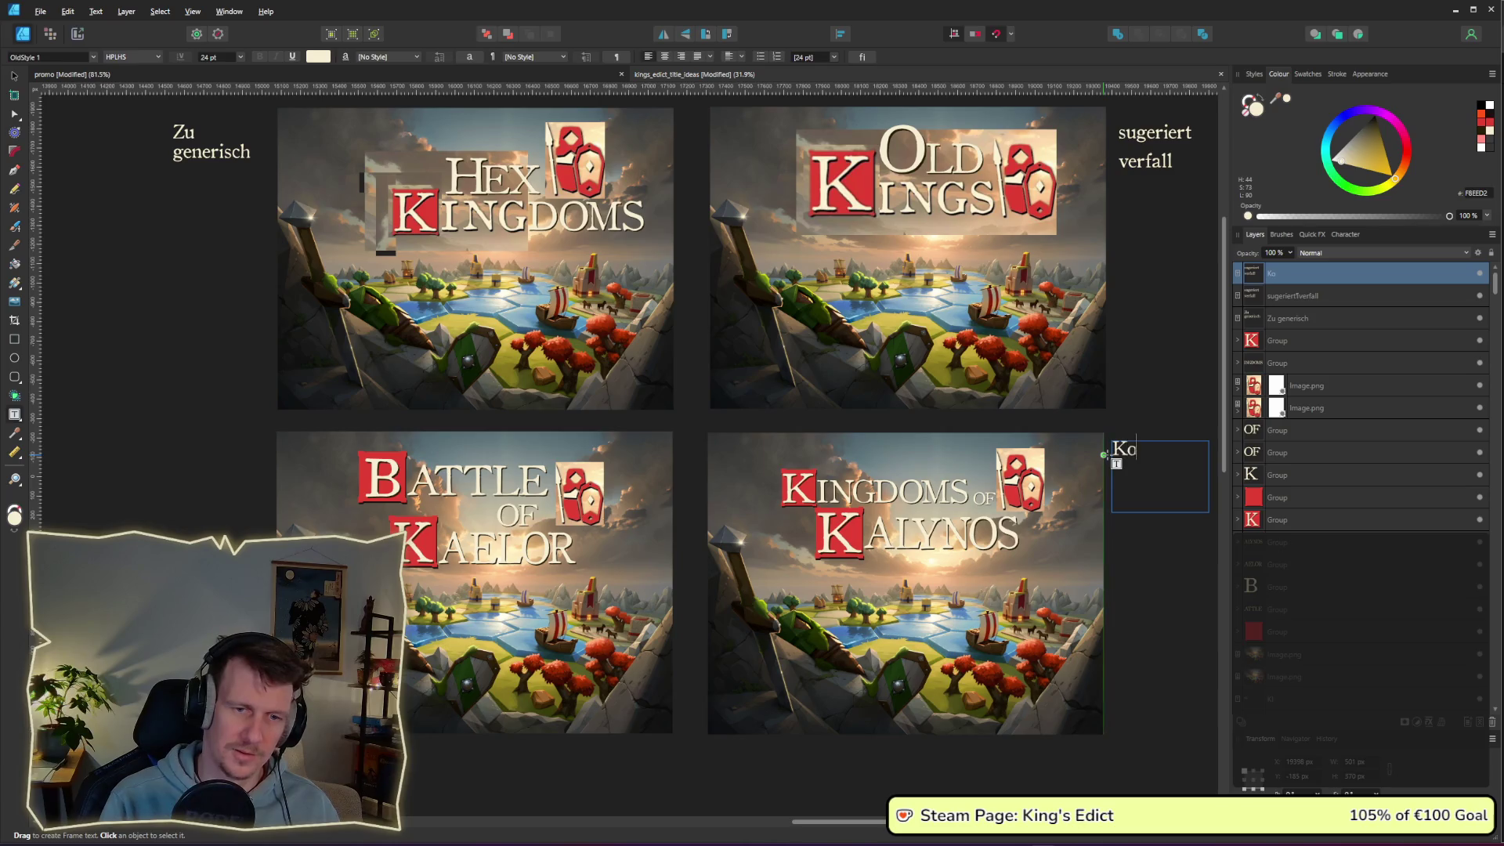
key("Return")
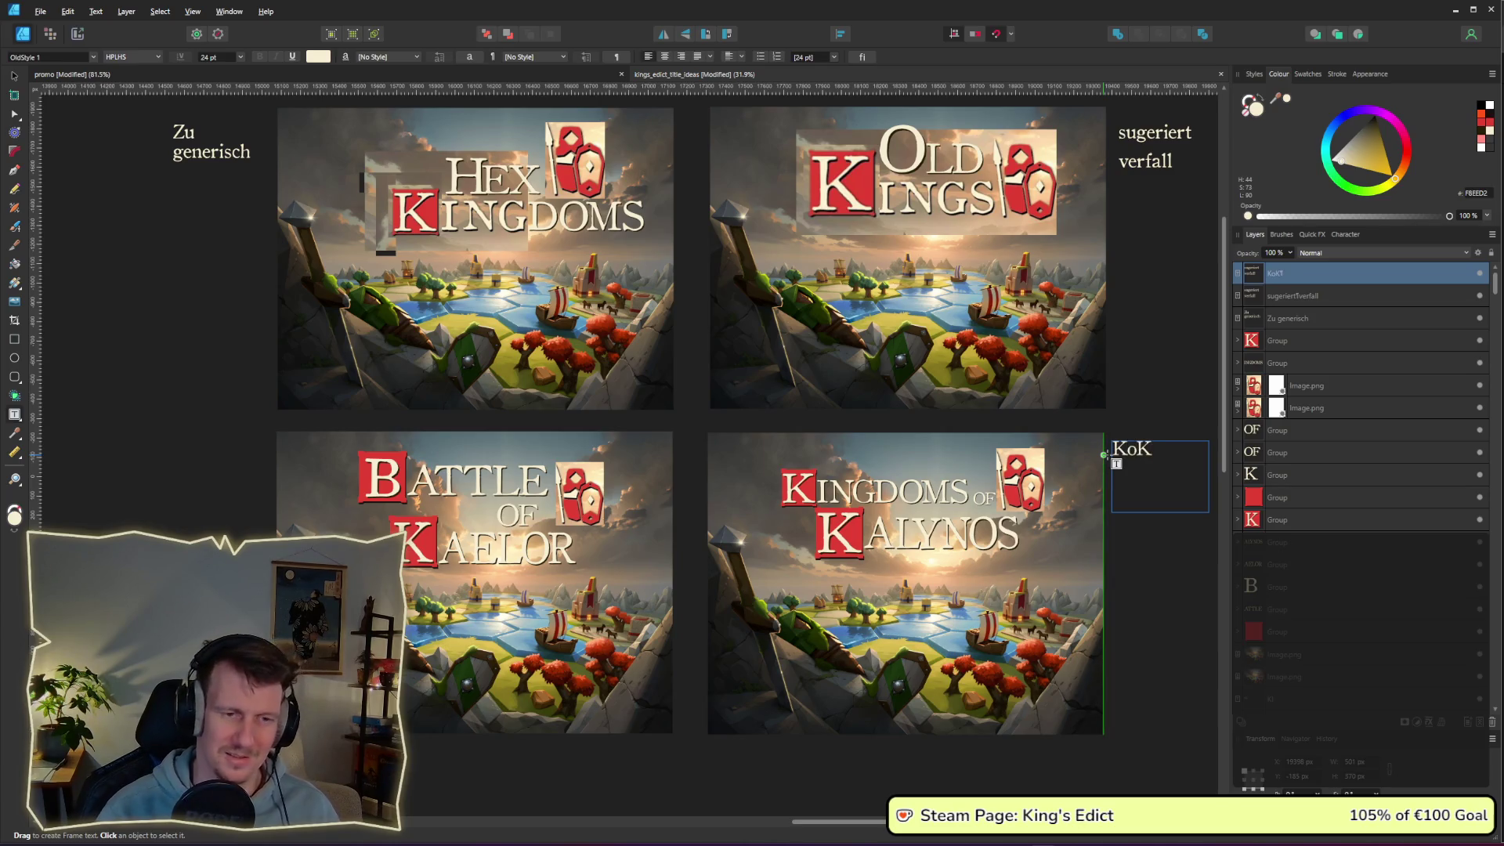
type("->")
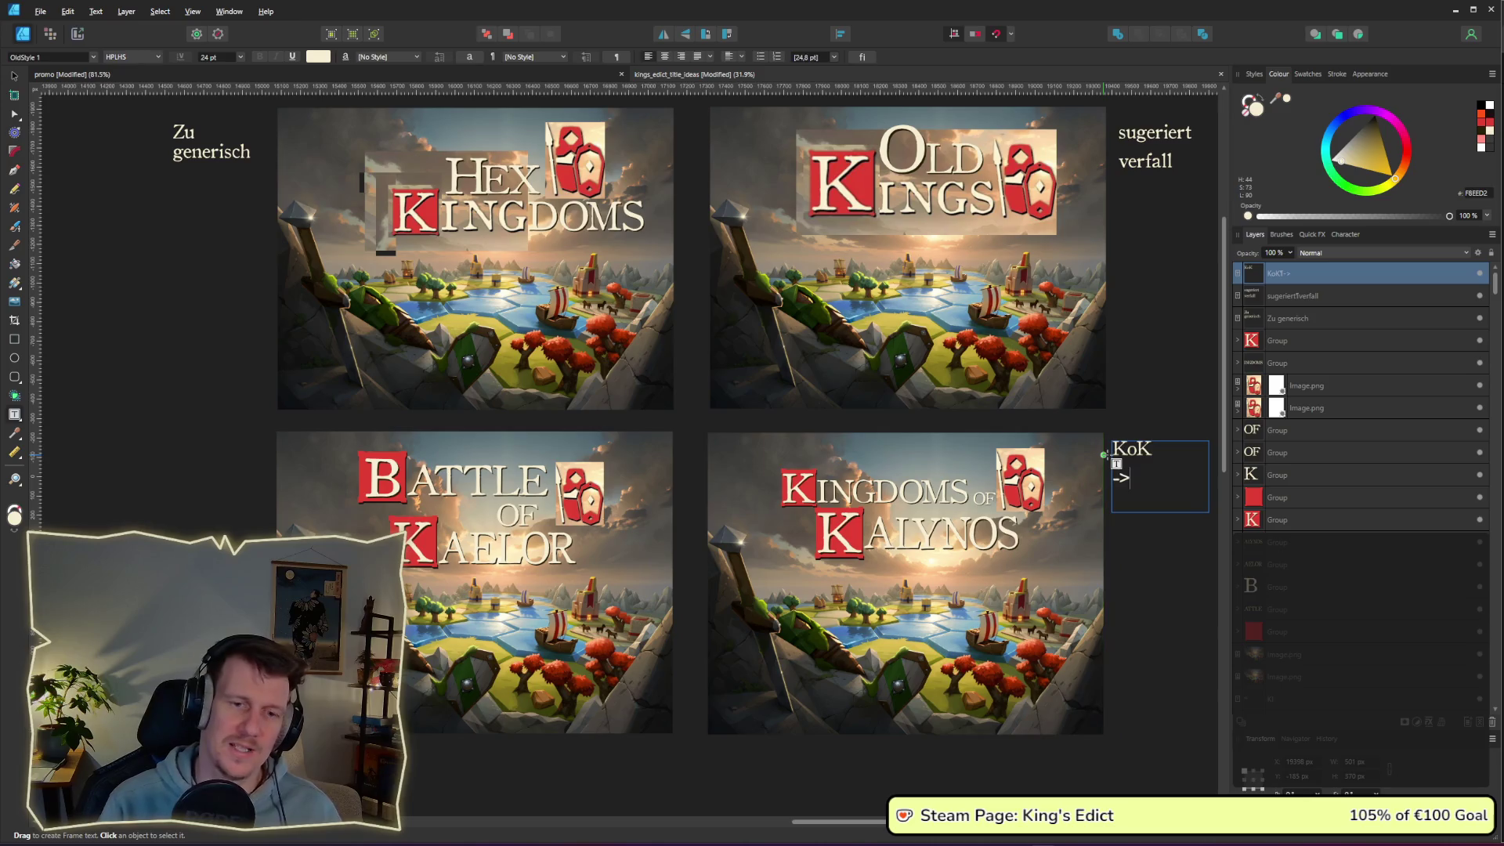
type(" könn")
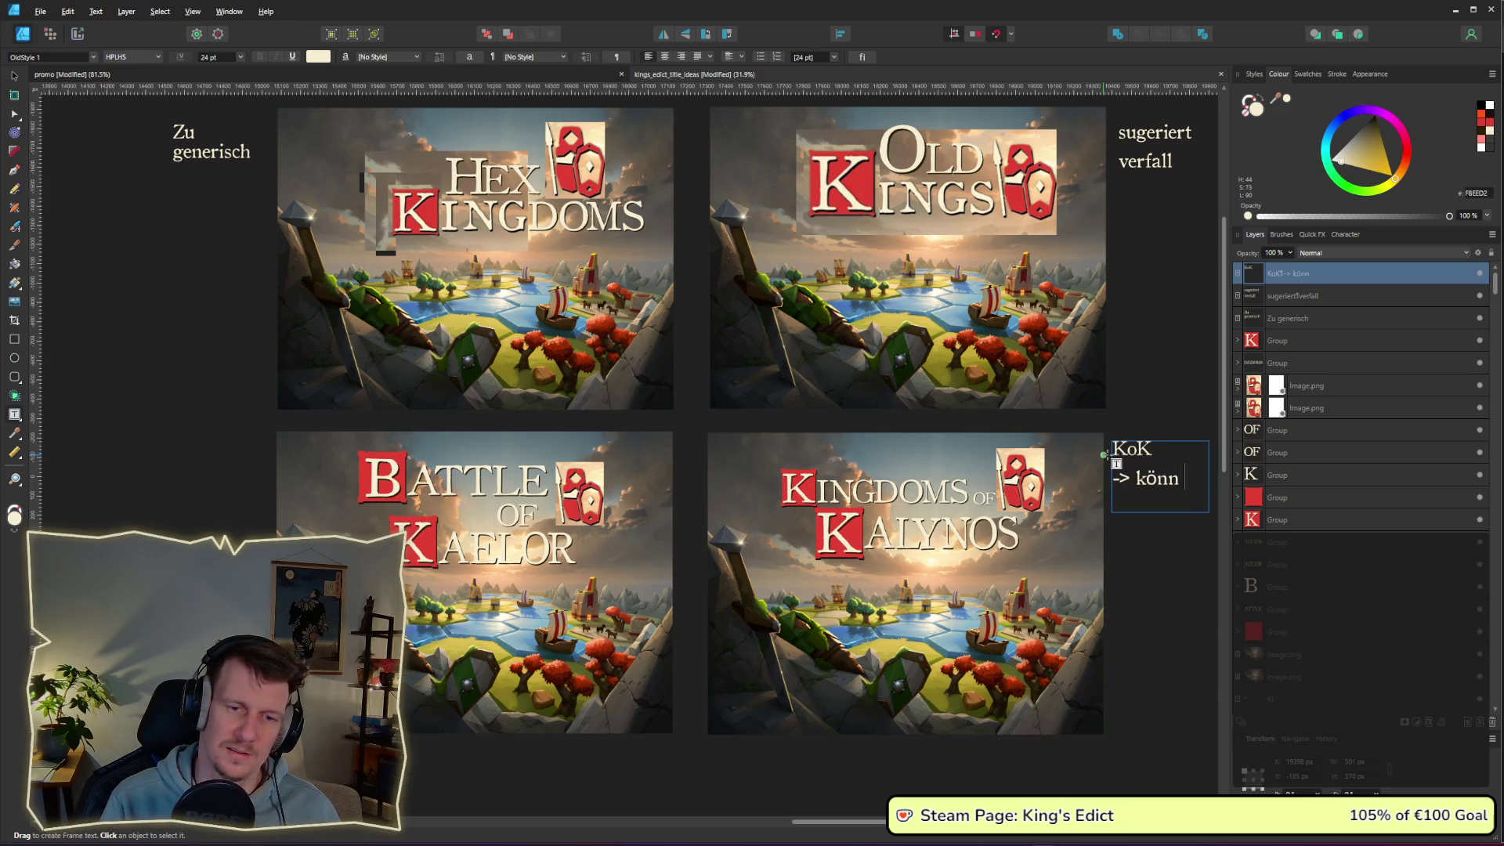
type("te das mehr")
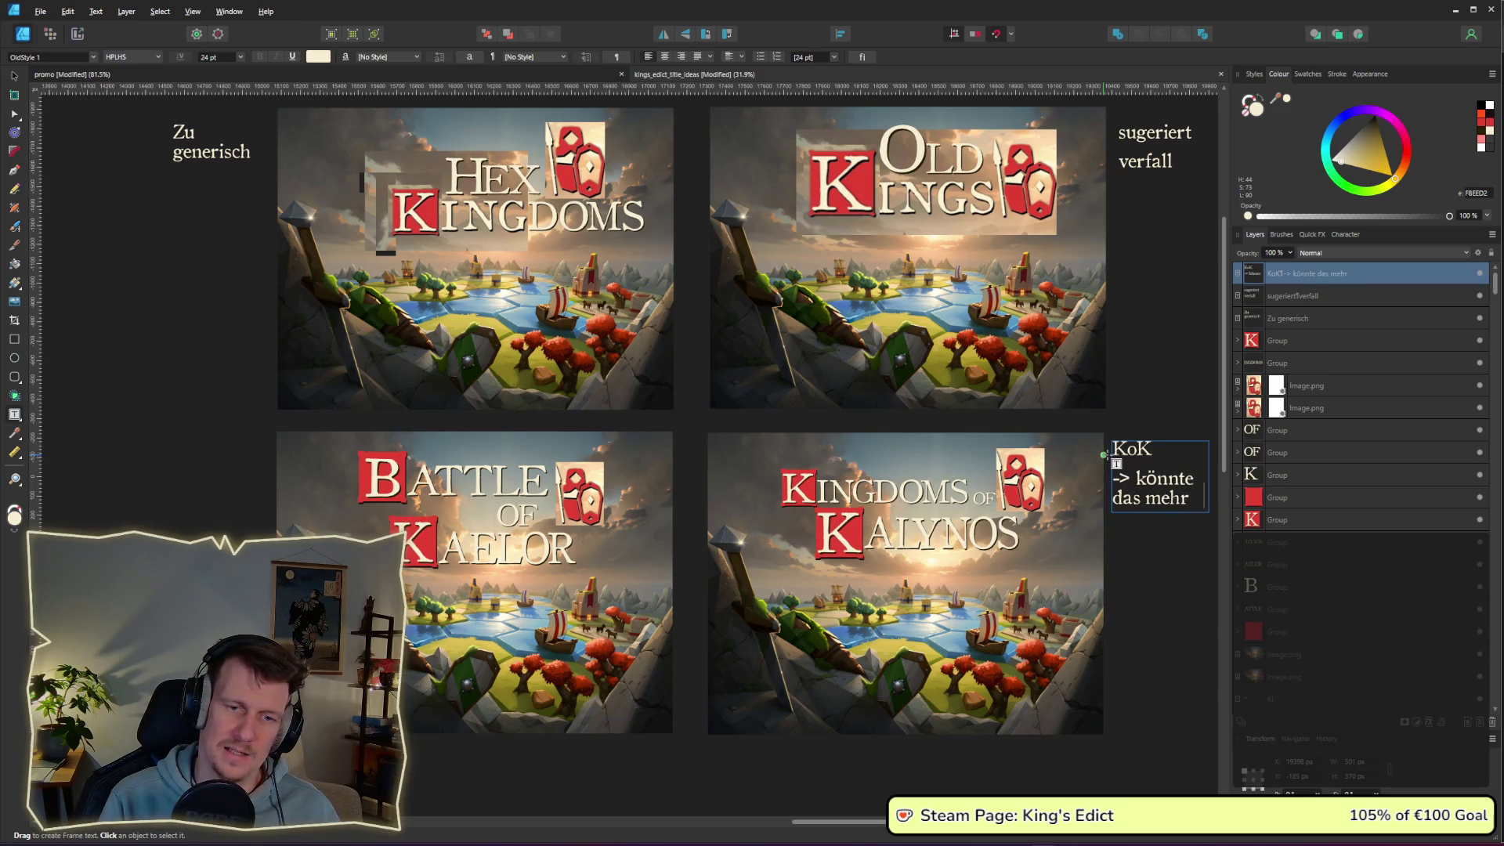
type(" nach aufb")
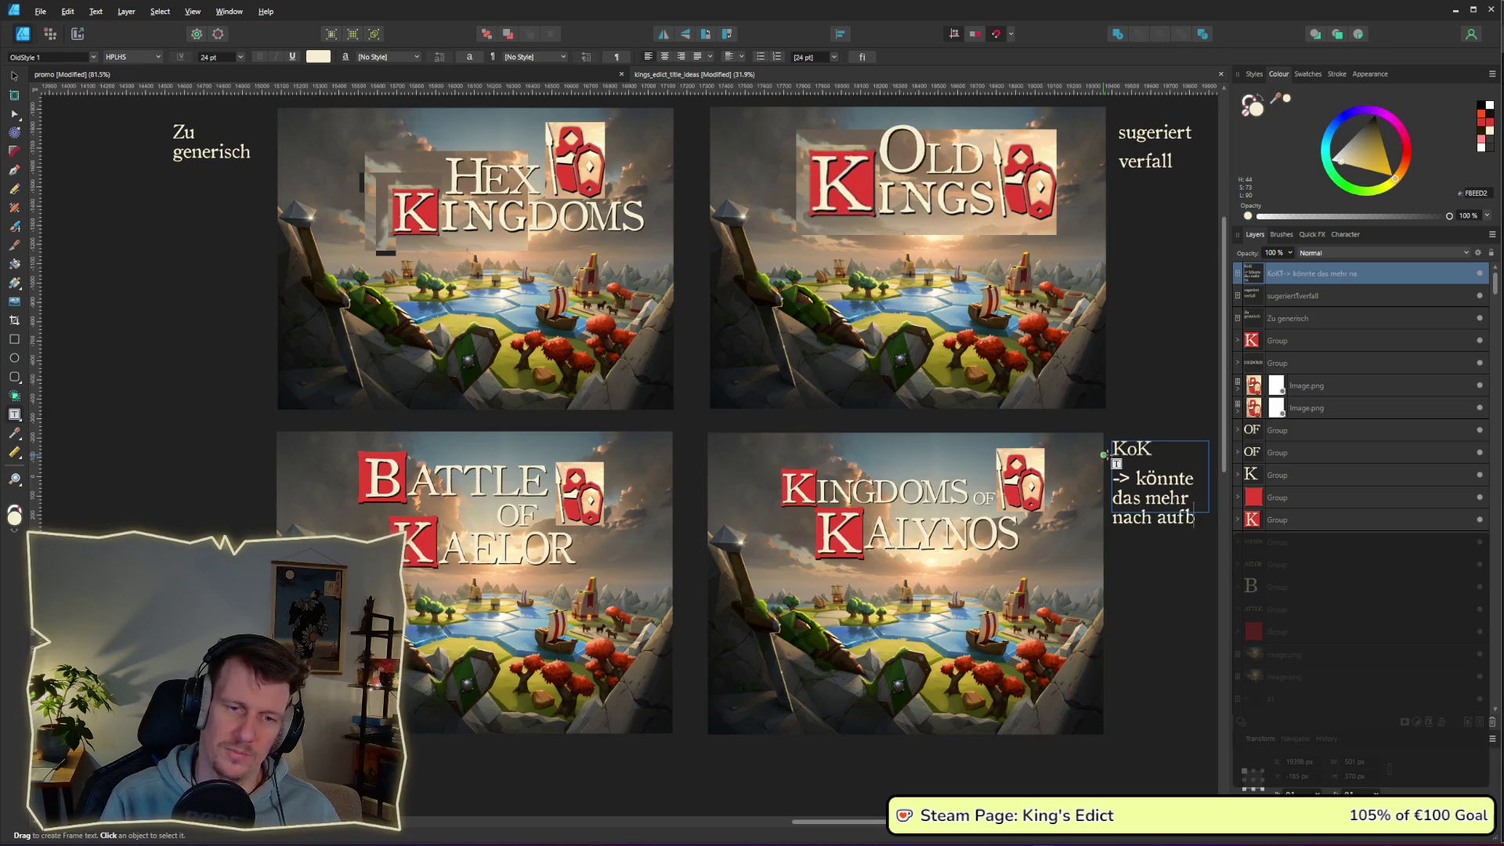
type("ruch a")
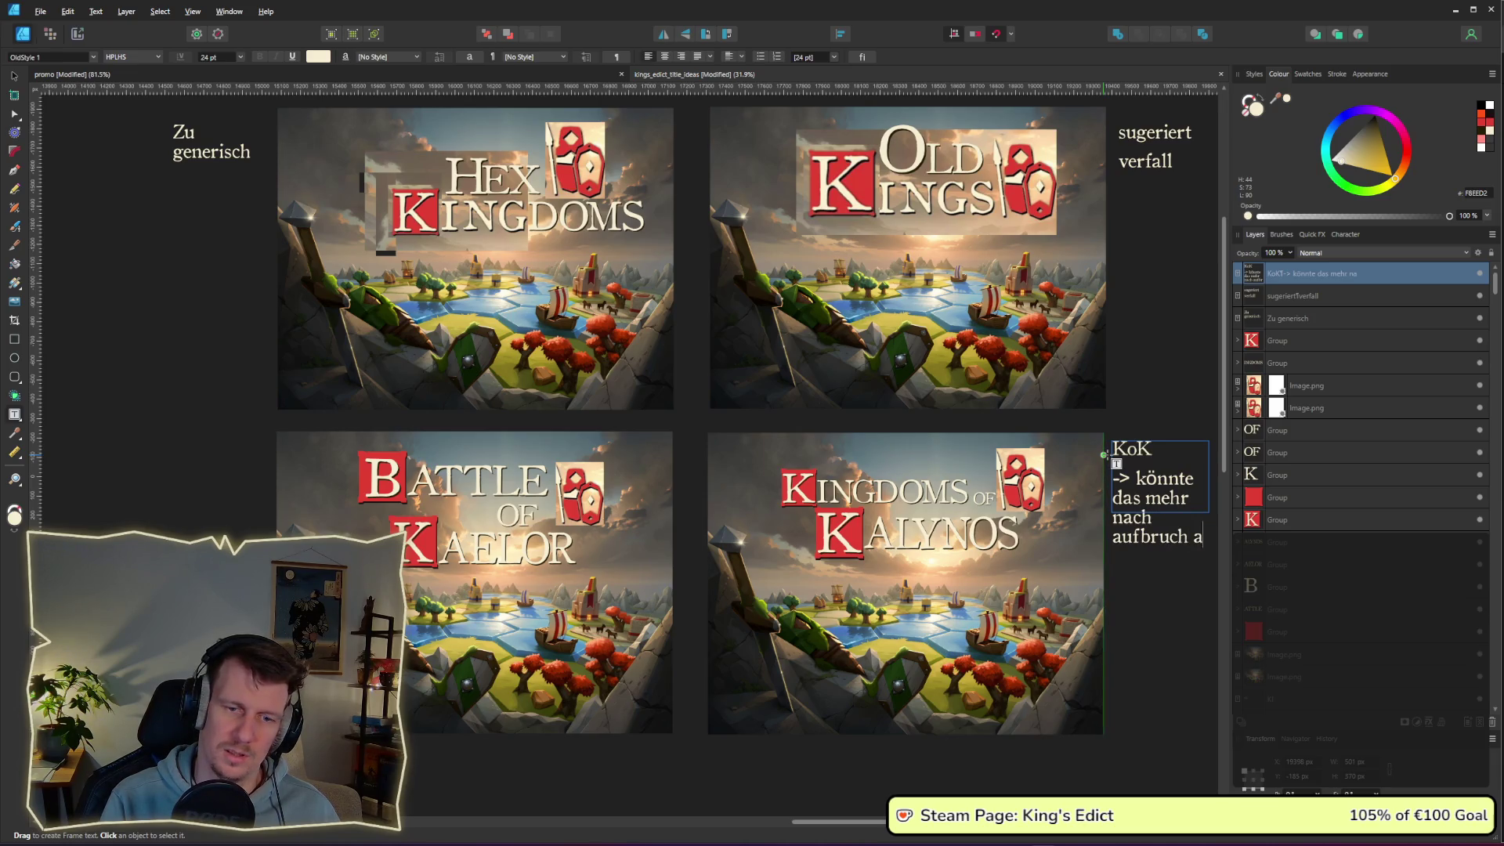
type("uf klingen")
key("Escape")
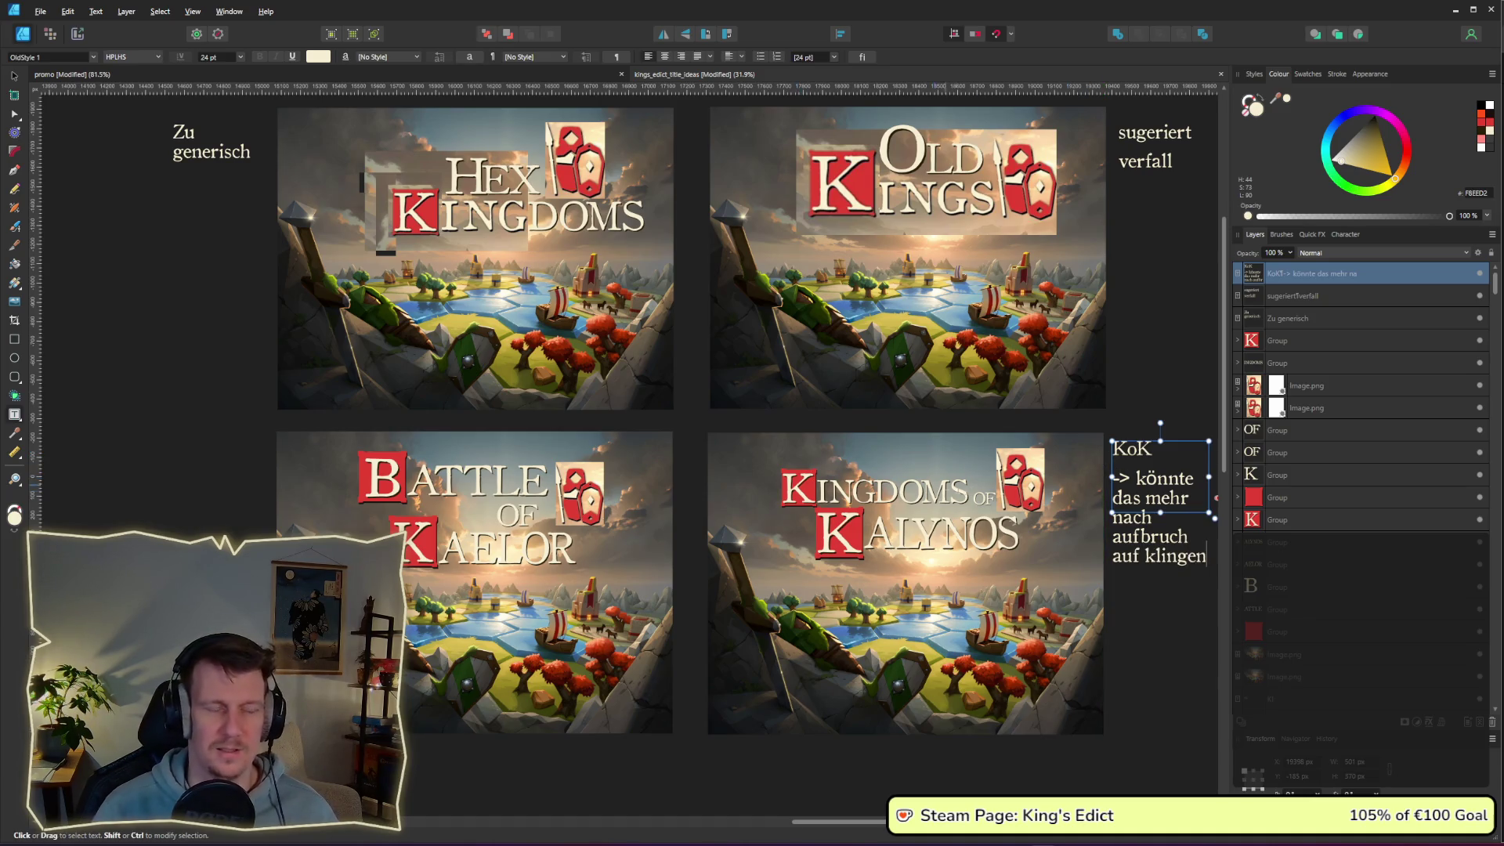
- Briefly select the KINGDOMS title lettering, then return to the Move tool
double_click(827, 492)
key("Escape")
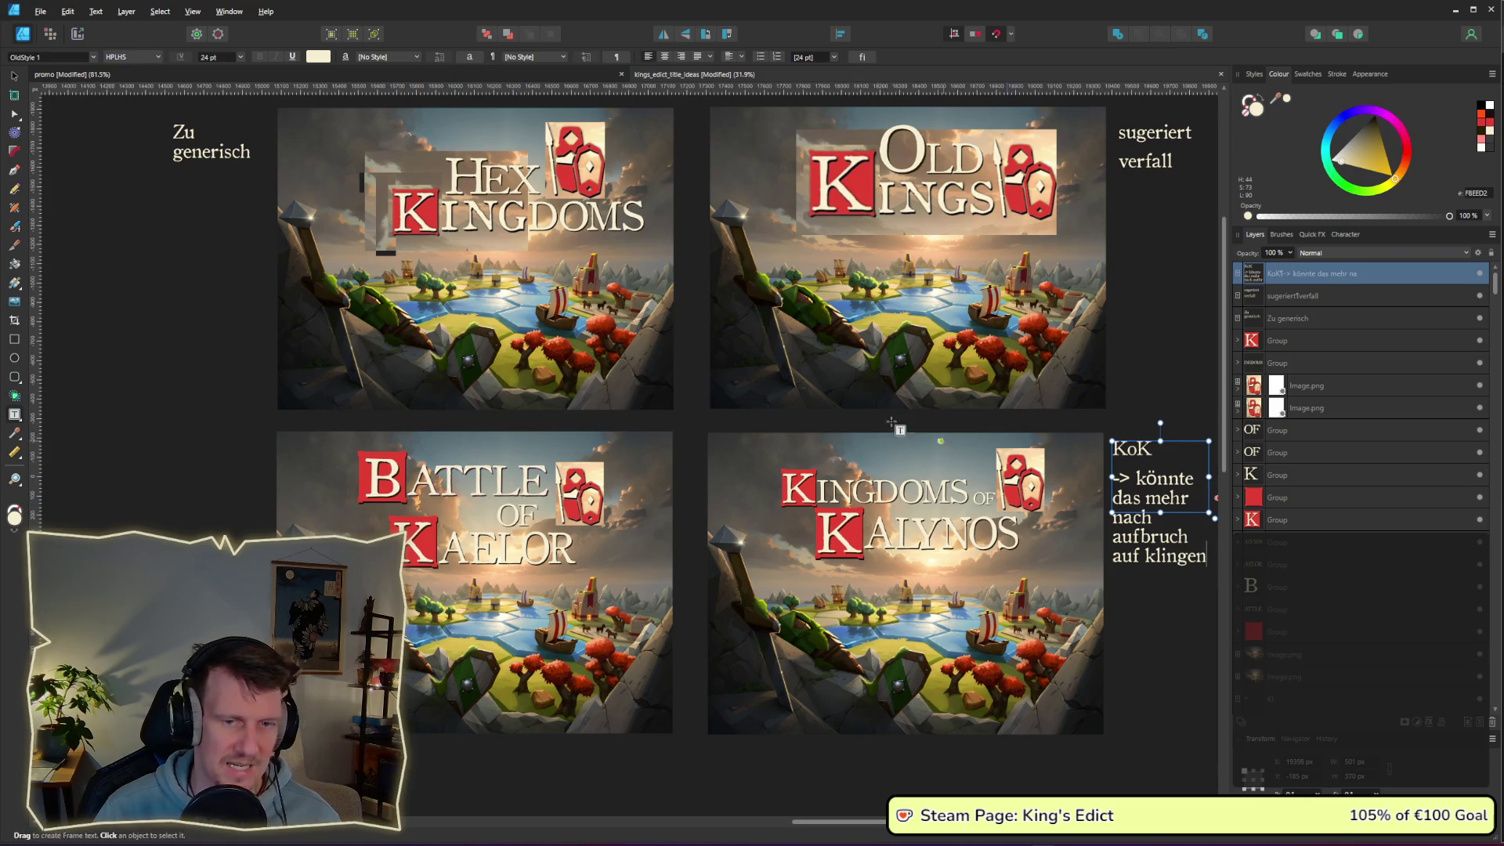
left_click(14, 76)
- Clone the KoK note left of Battle of Kaelor and rewrite it as 'sugeriert mehr Kampf als da ist'
left_click_drag(1176, 485, 236, 486, "ctrl")
double_click(237, 484)
key("ctrl+a")
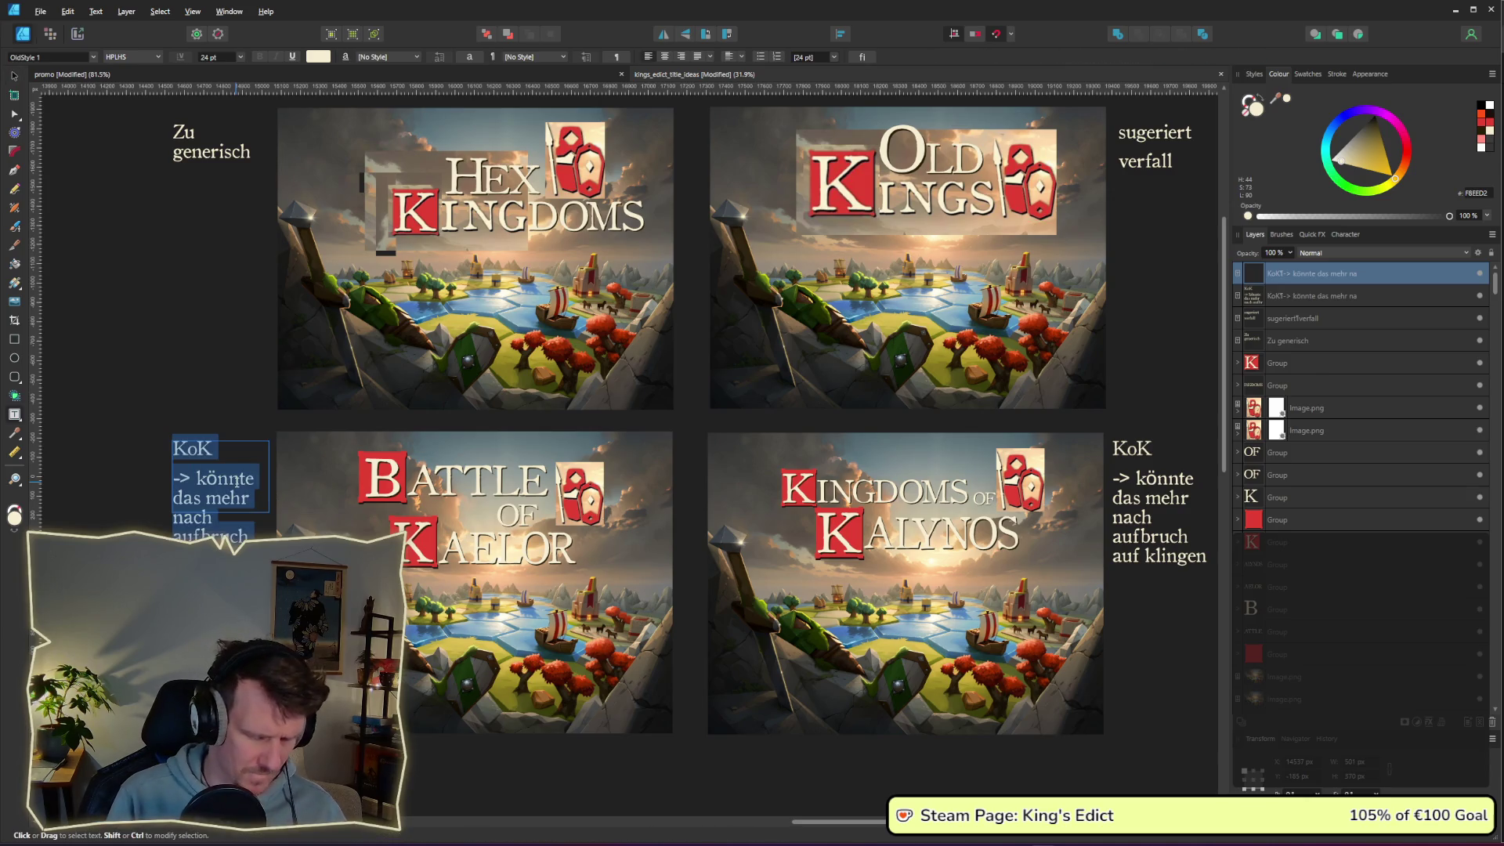
type("sugeriert ")
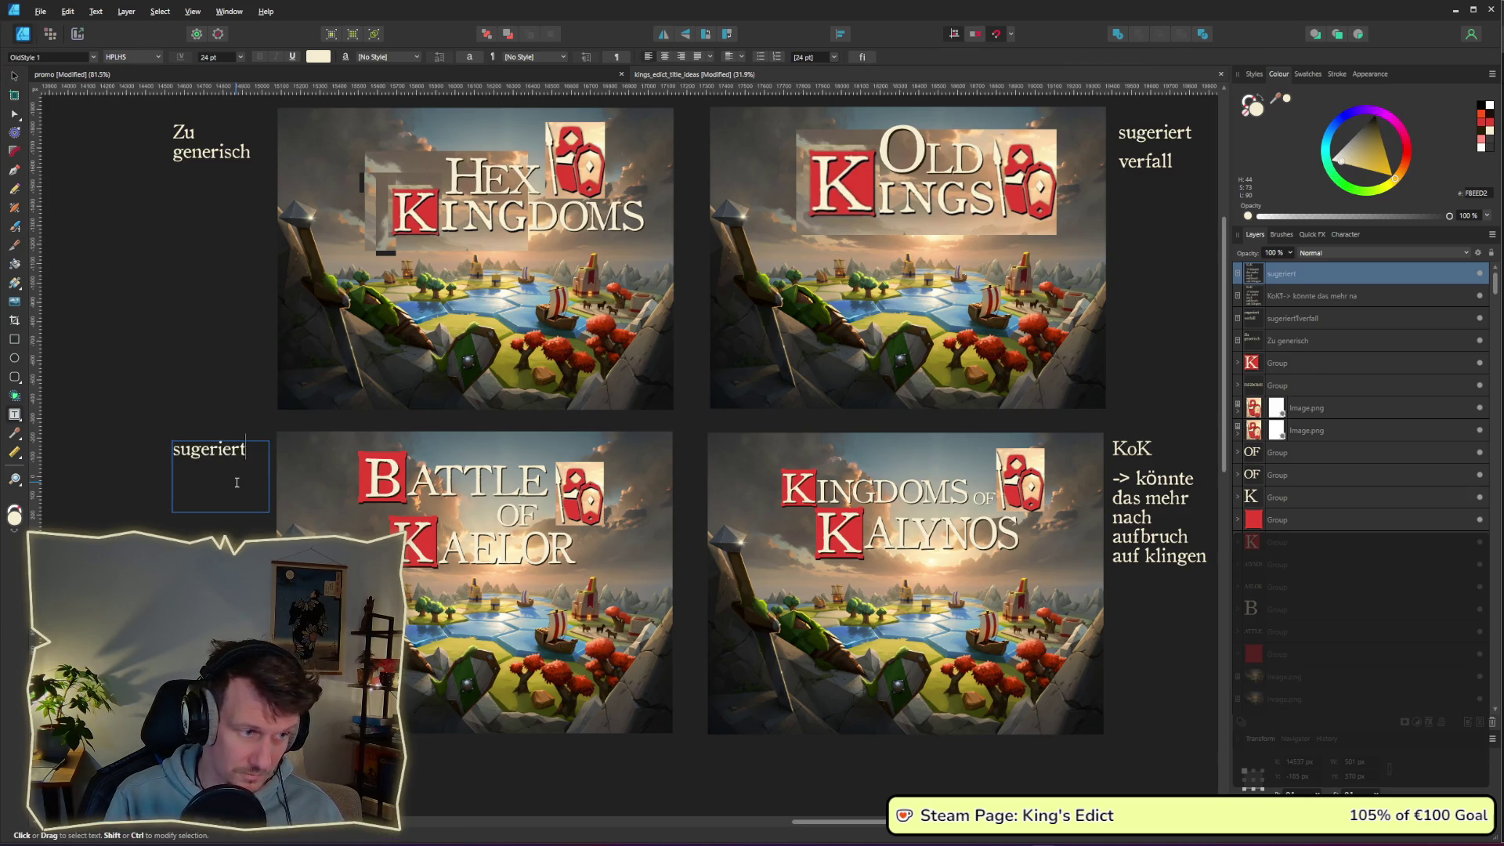
type("mehr")
key("BackSpace")
type("Kampf als das game")
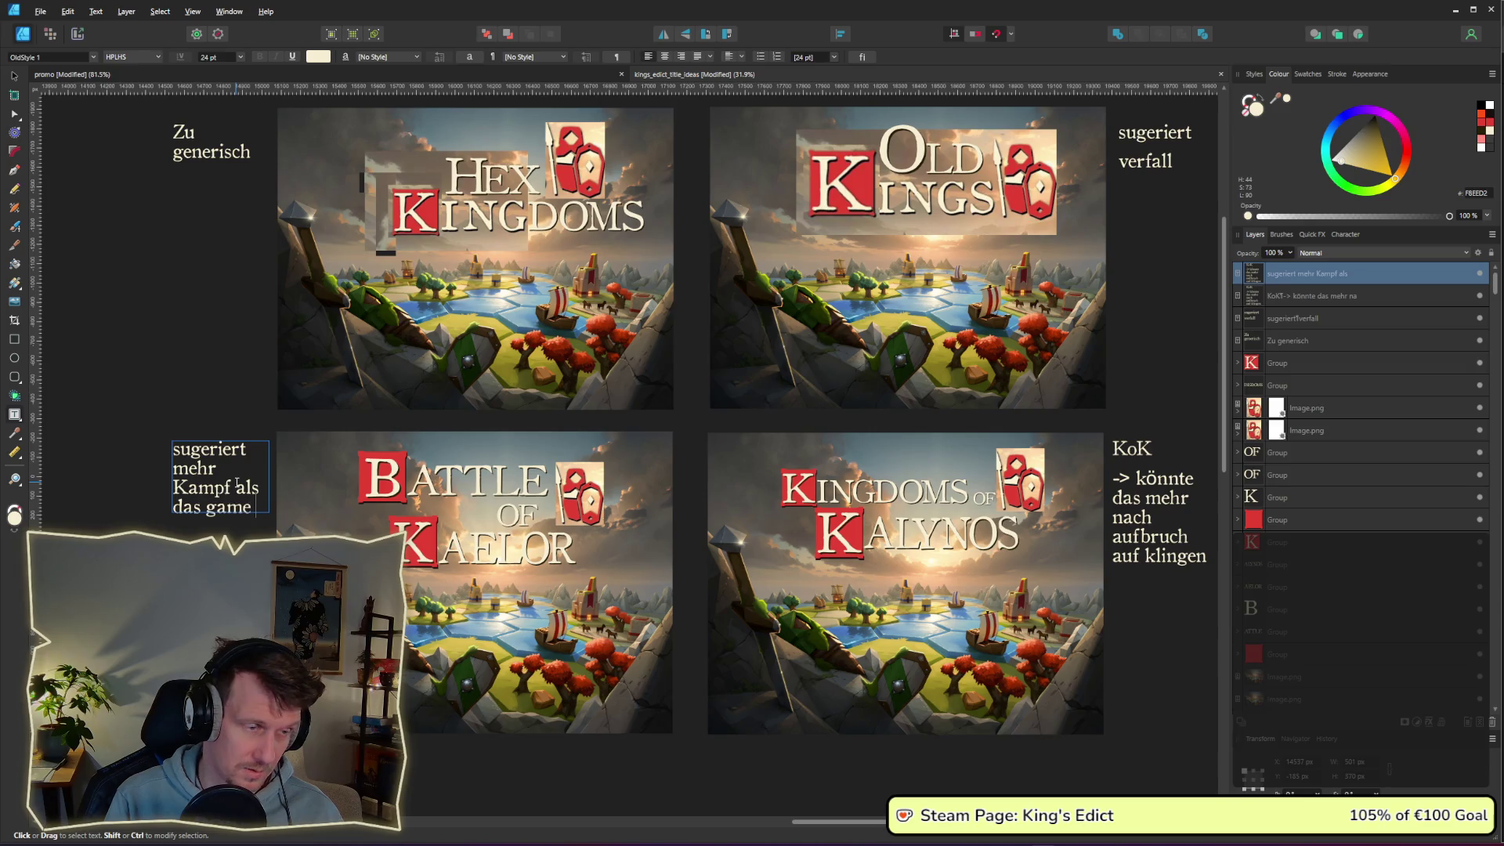
key("BackSpace")
key("BackSpace")
key("BackSpace")
type("da ist")
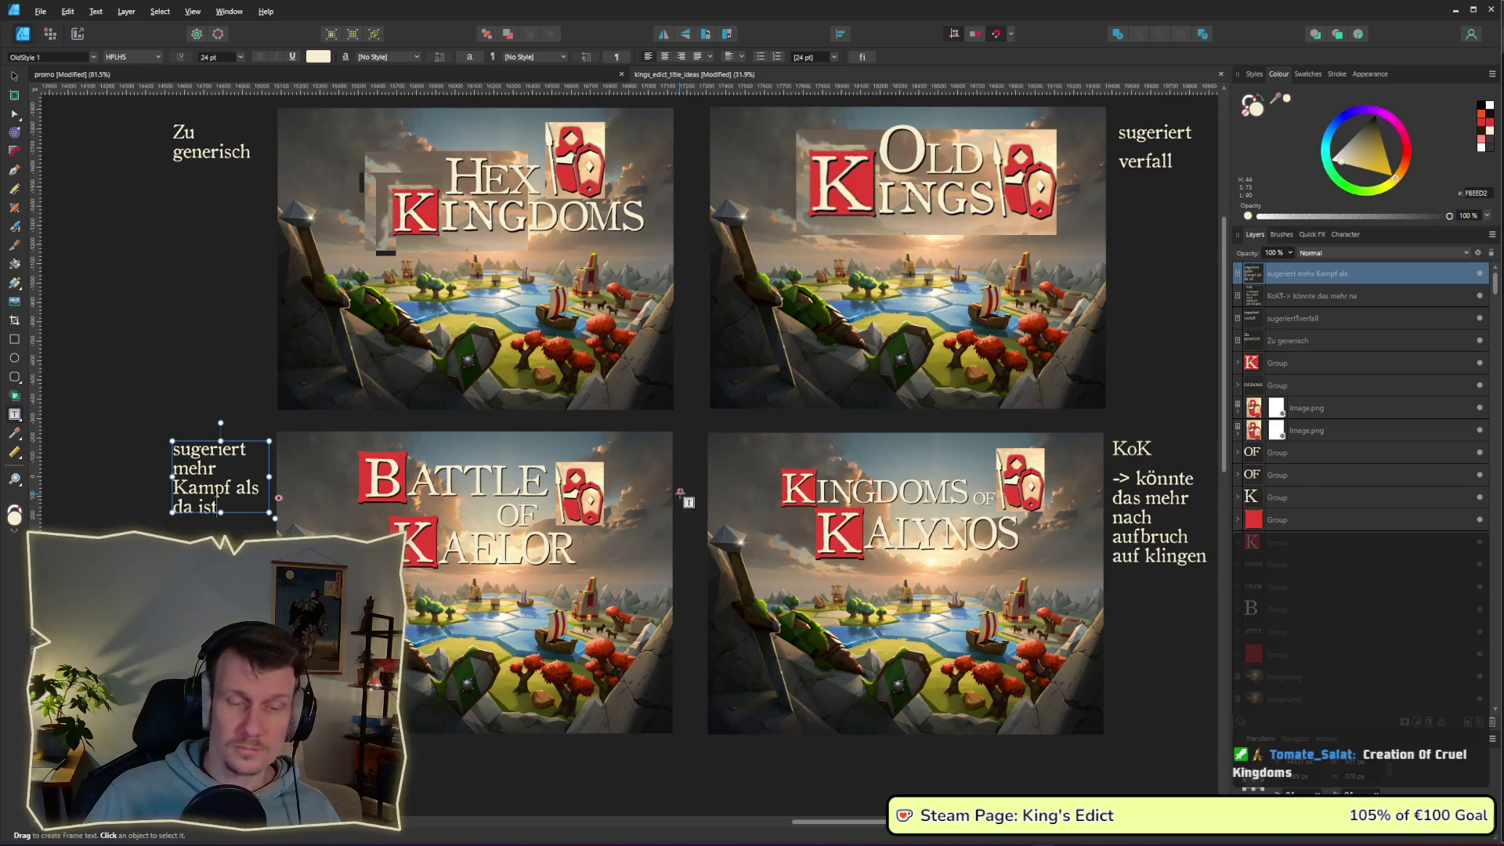
scroll(846, 461, "down", 3)
key("Escape")
left_click(14, 76)
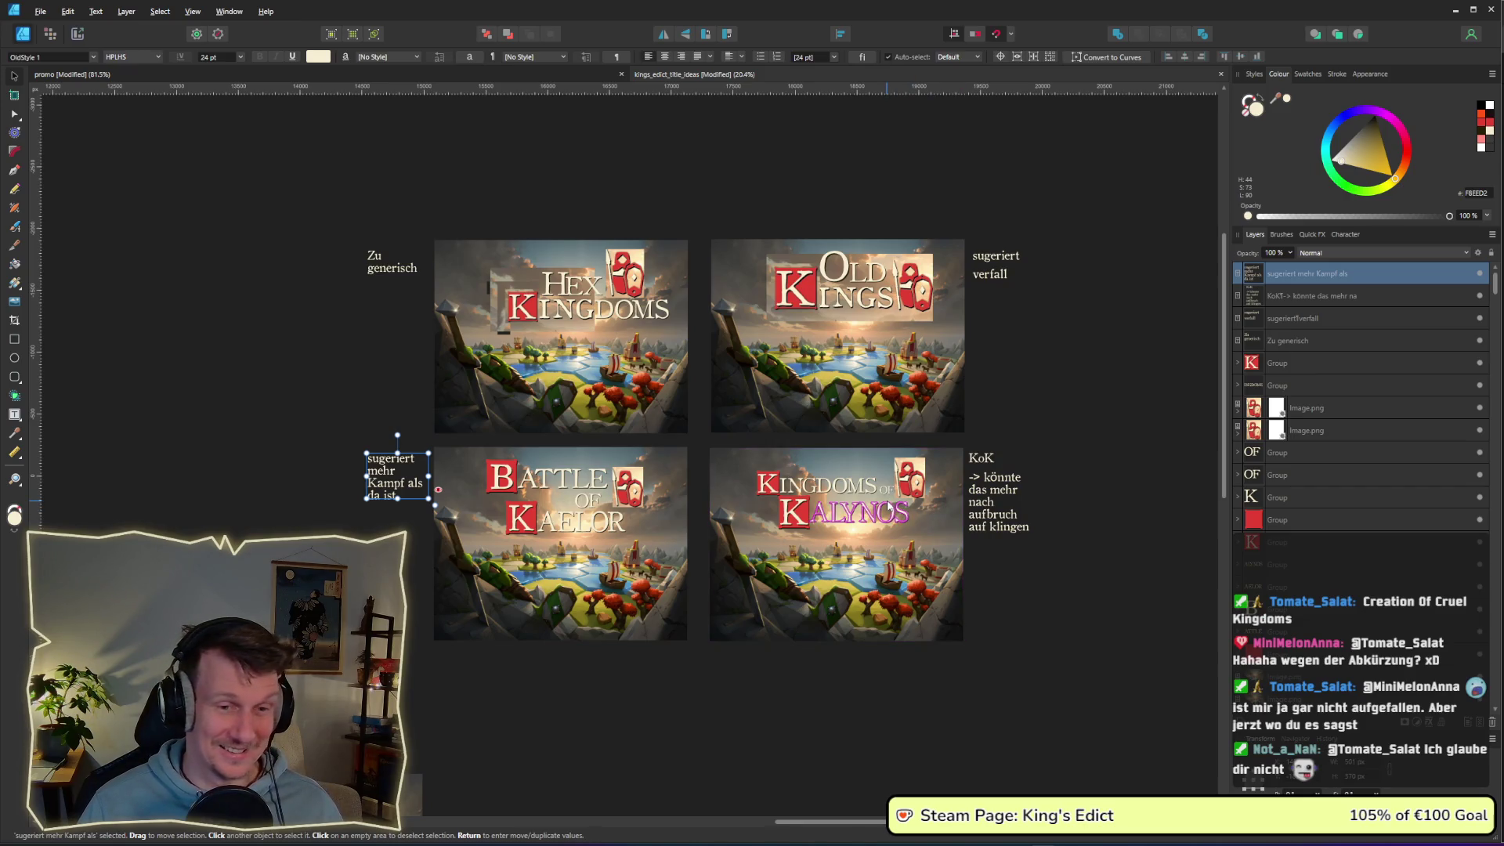
- Zoom in until the Kingdoms of Kalynos mockup fills the view
key("ctrl+plus")
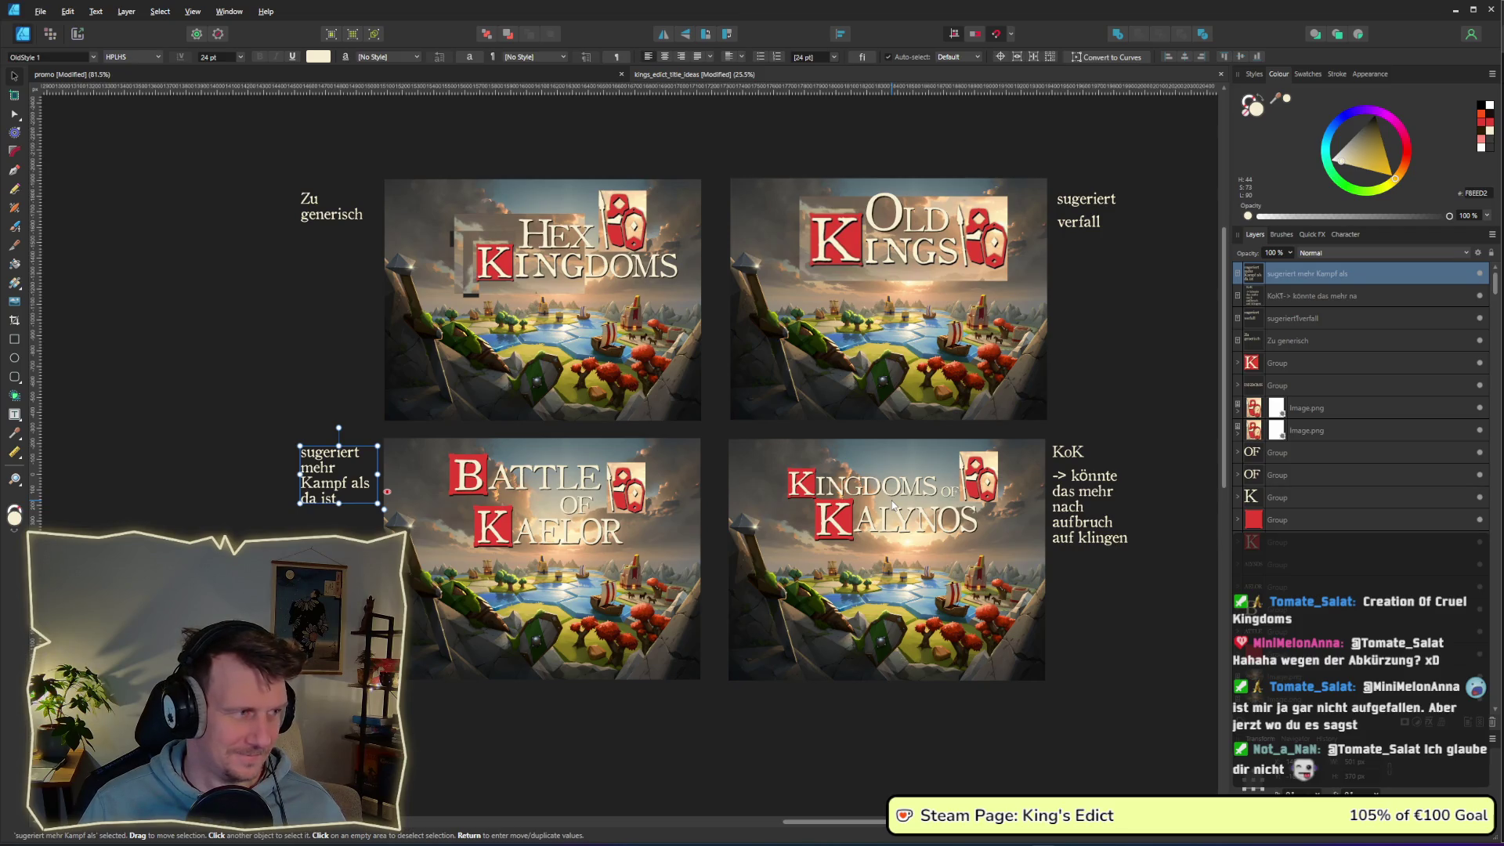
scroll(893, 505, "up", 2)
scroll(818, 429, "up", 1)
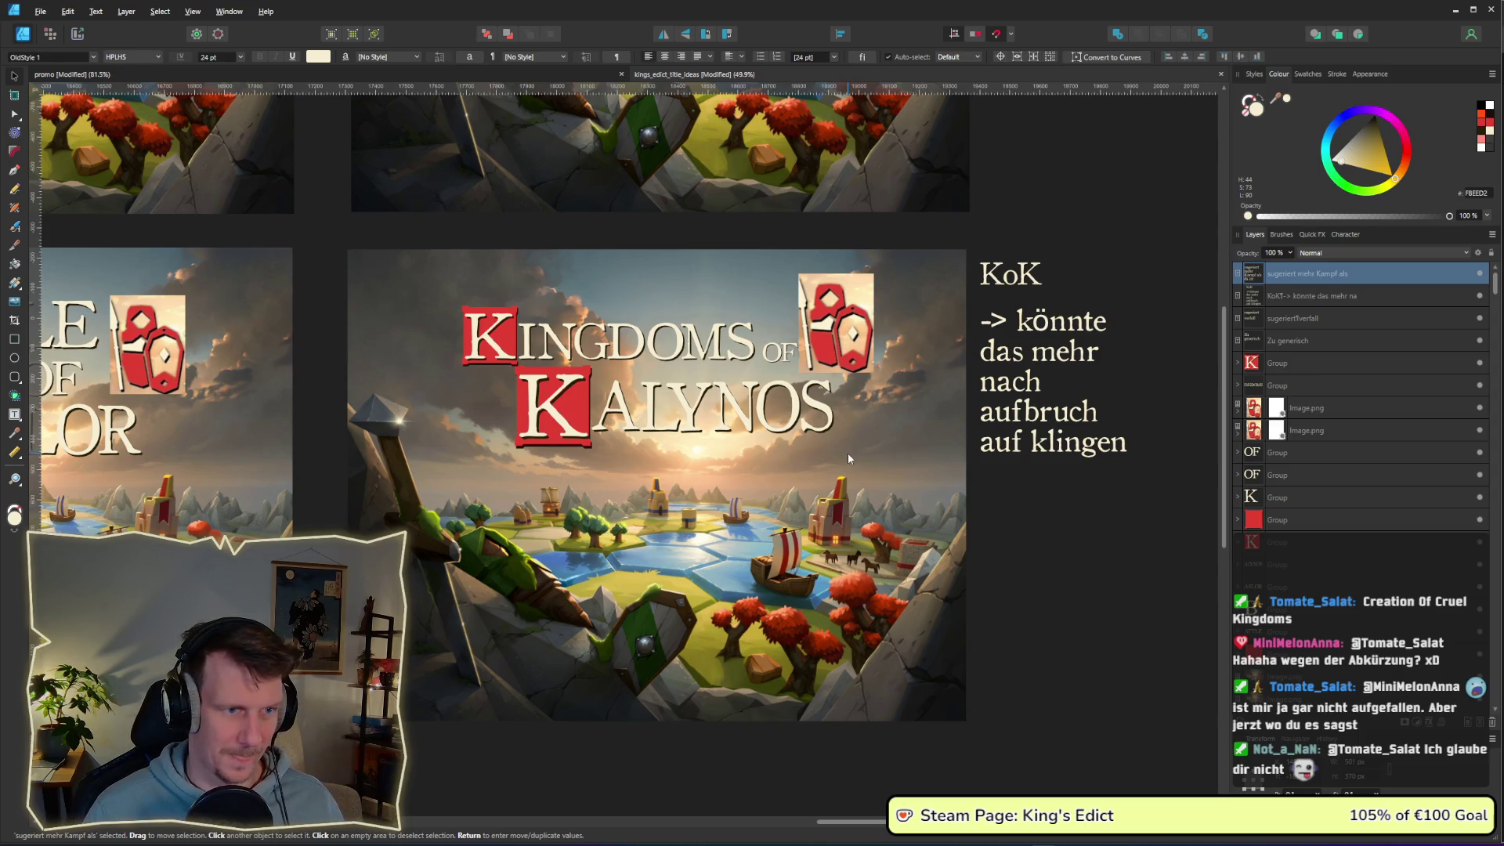
- Nudge the red shield on Kingdoms of Kalynos a few pixels right, then zoom back out
left_click_drag(850, 345, 855, 346)
left_click(1038, 562)
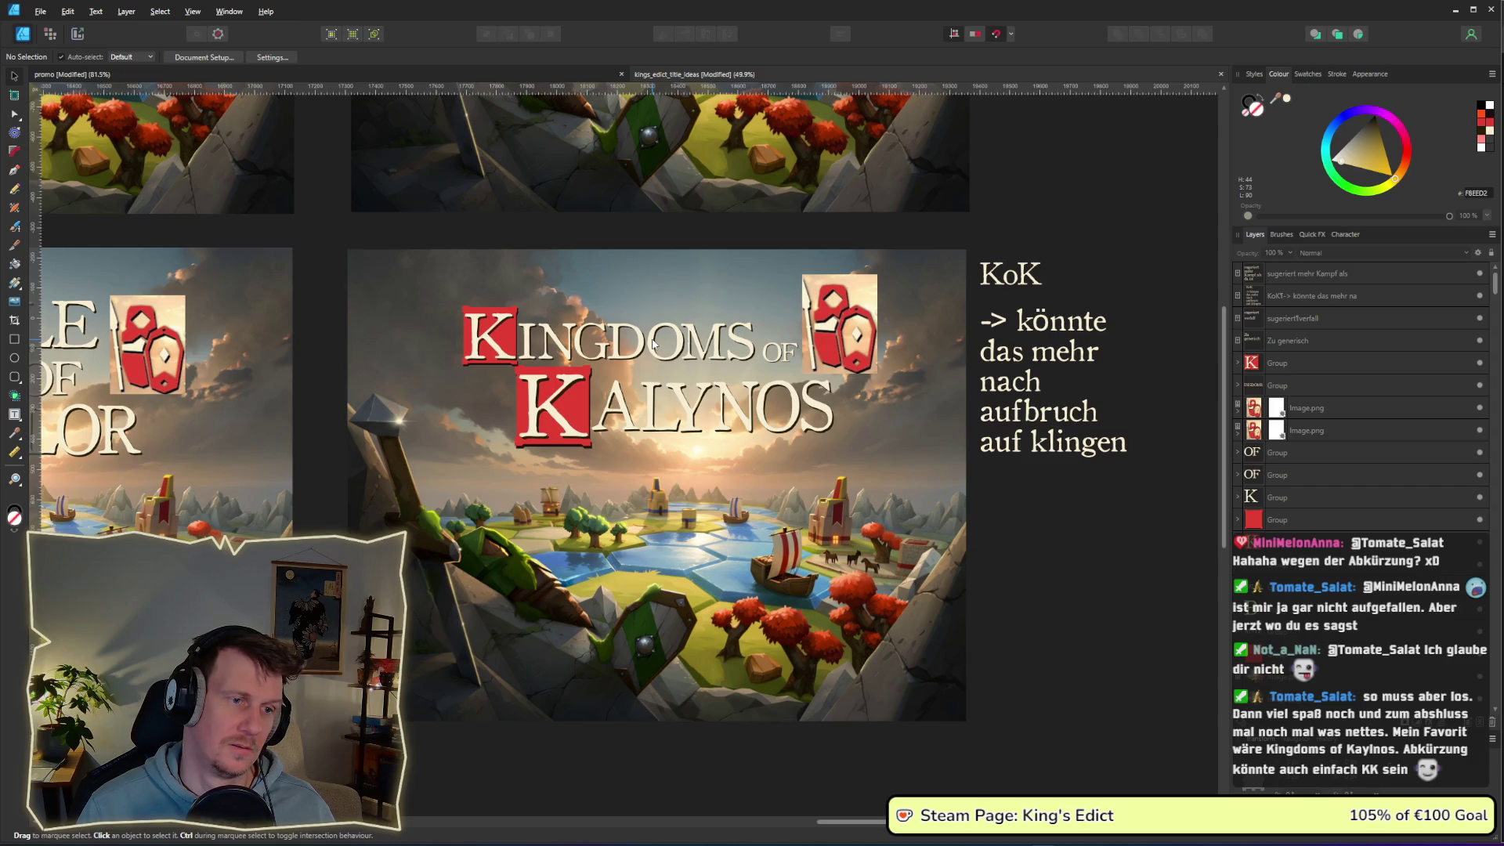
scroll(654, 342, "down", 2)
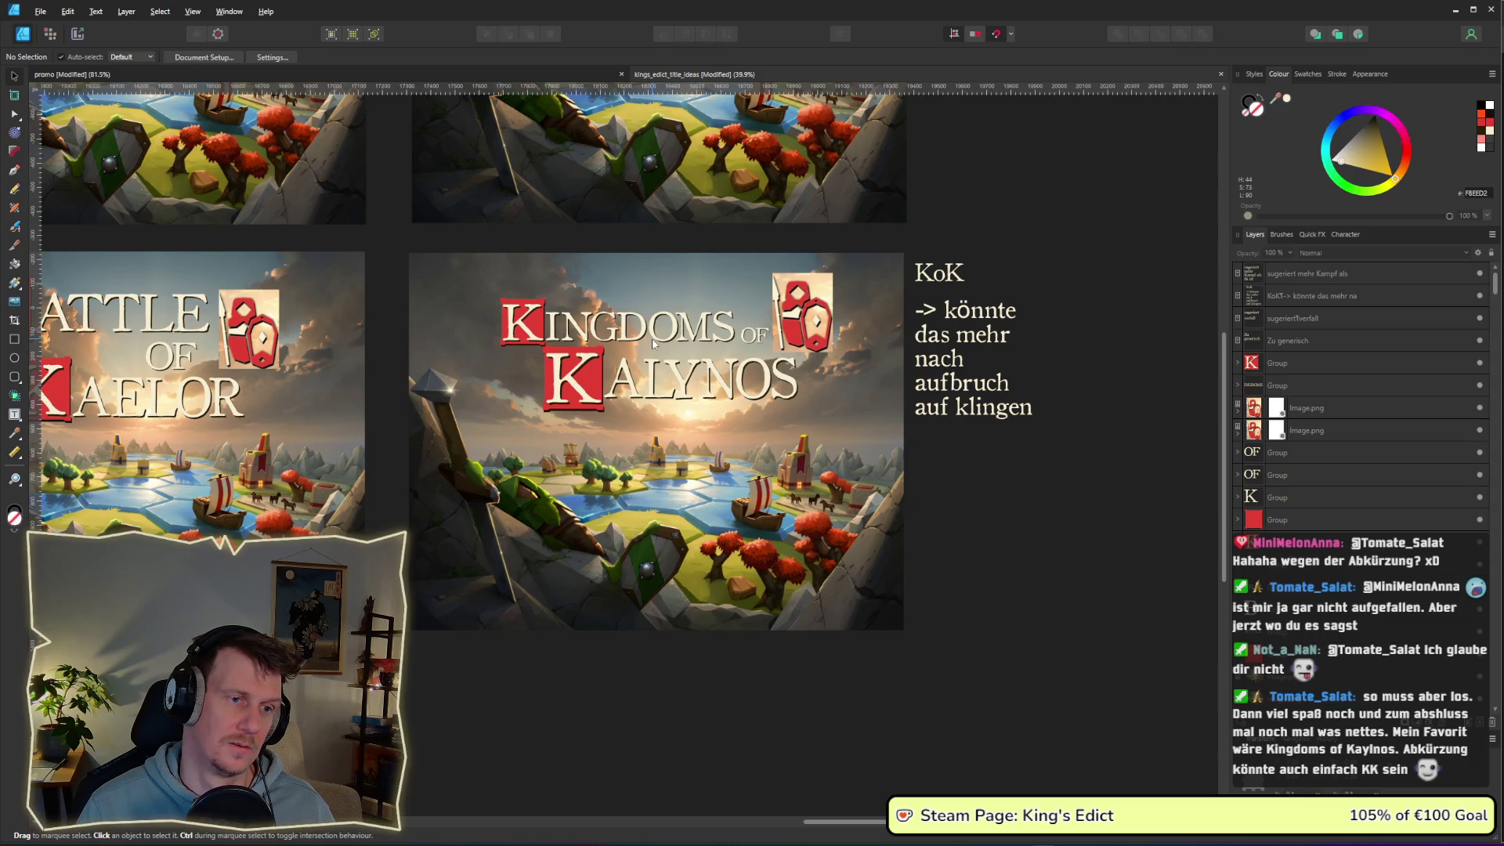
scroll(653, 342, "down", 1)
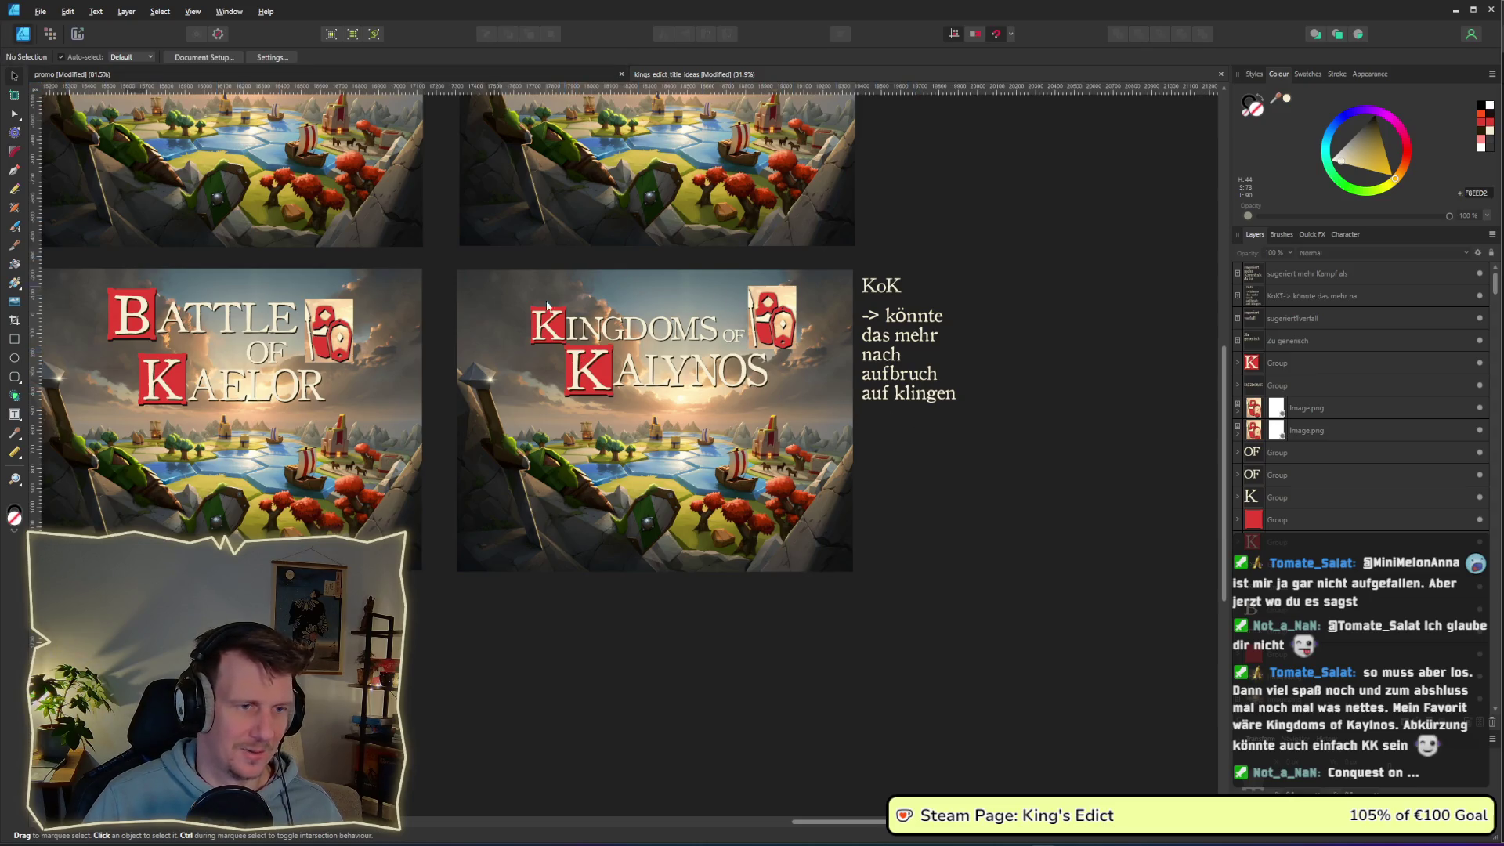
- Move the four title mockups and their notes upward together
scroll(816, 397, "down", 3)
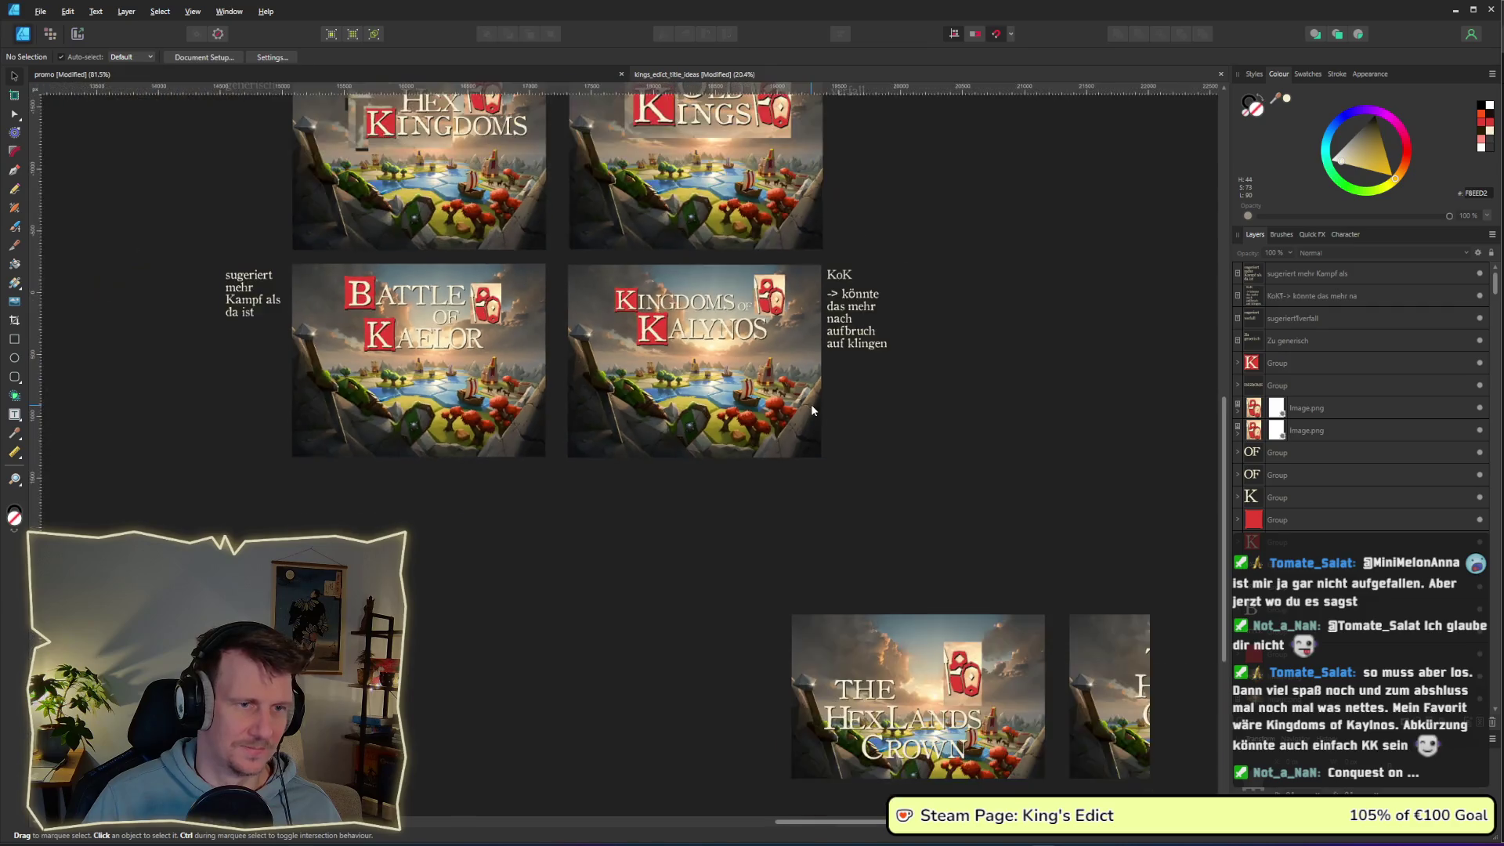
scroll(816, 279, "up", 3)
left_click_drag(944, 681, 138, 208)
left_click_drag(427, 343, 427, 231)
left_click(867, 453)
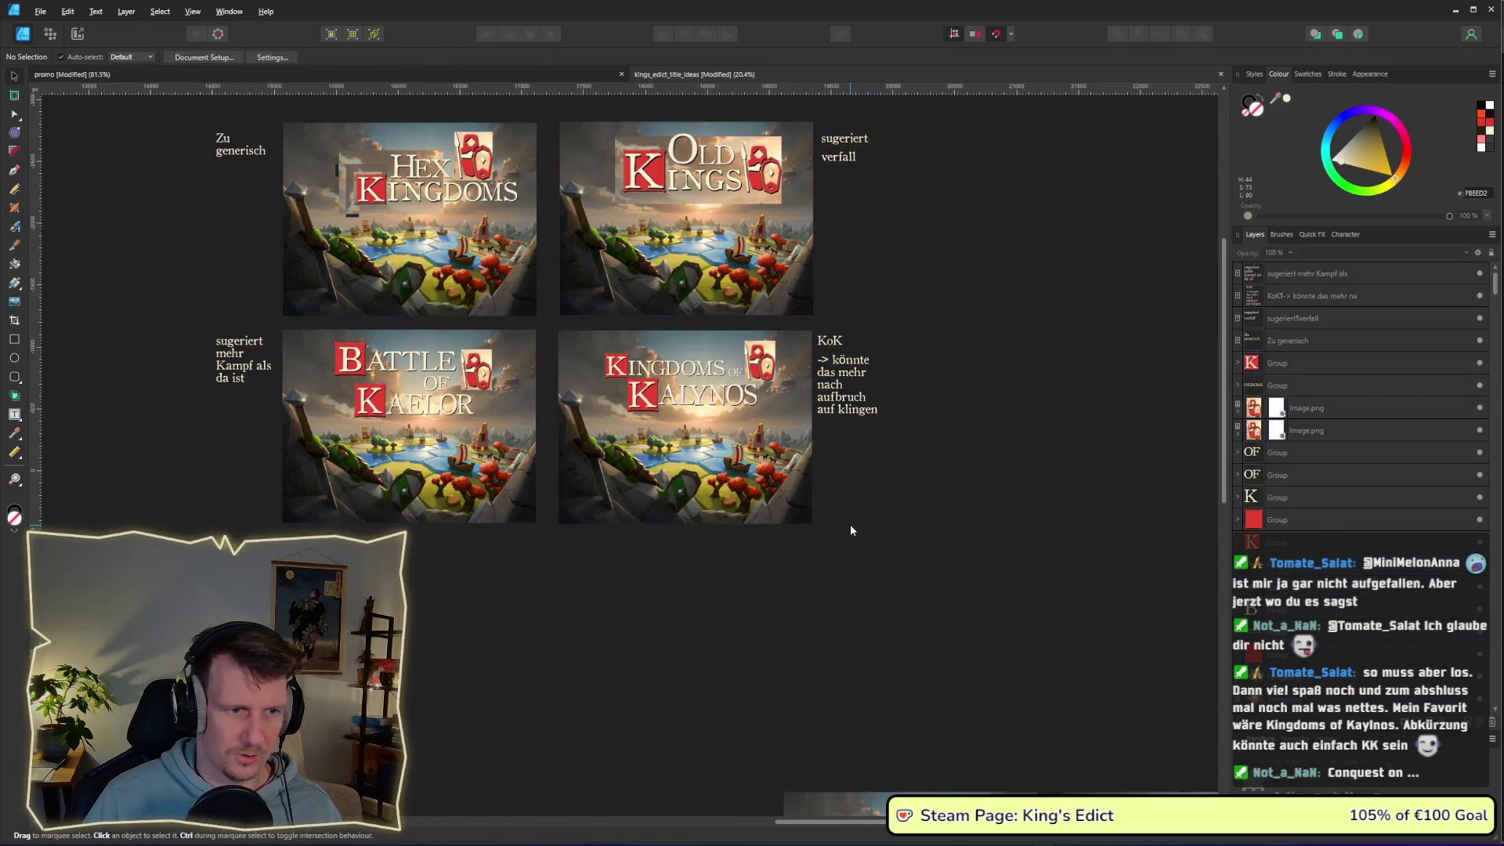
- Duplicate the Kingdoms of Kalynos mockup and align the copy directly below the original
left_click(755, 485)
left_click_drag(898, 570, 539, 328)
left_click(839, 560)
left_click_drag(839, 560, 574, 309)
mouse_move(621, 386)
left_mouse_down()
mouse_move(645, 611)
mouse_move(619, 593)
left_mouse_up()
scroll(619, 594, "up", 5)
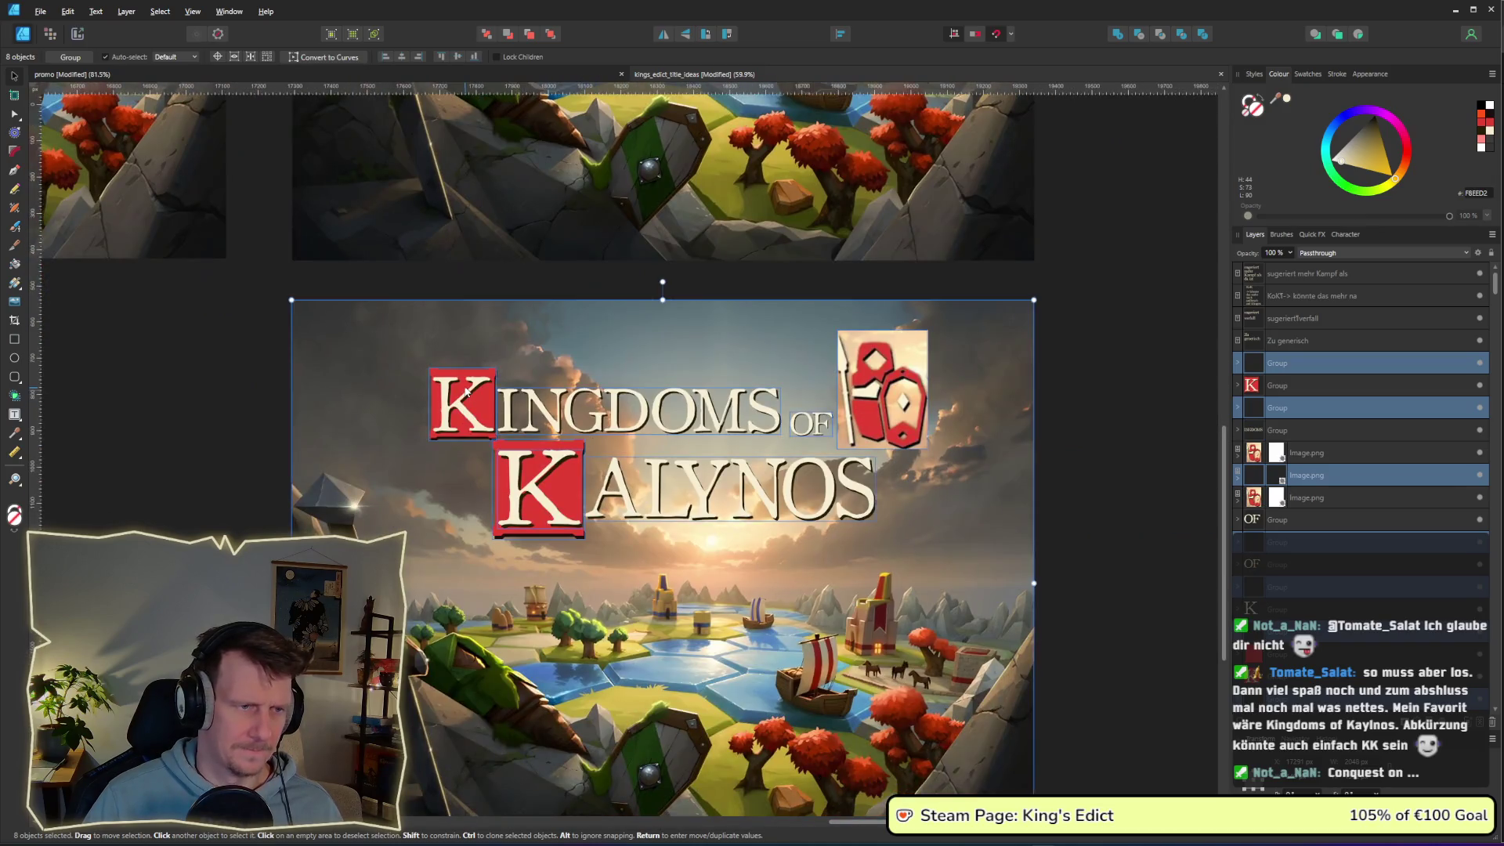
- Change both K letter layers of the copy's title to C
double_click(462, 403)
double_click(462, 403)
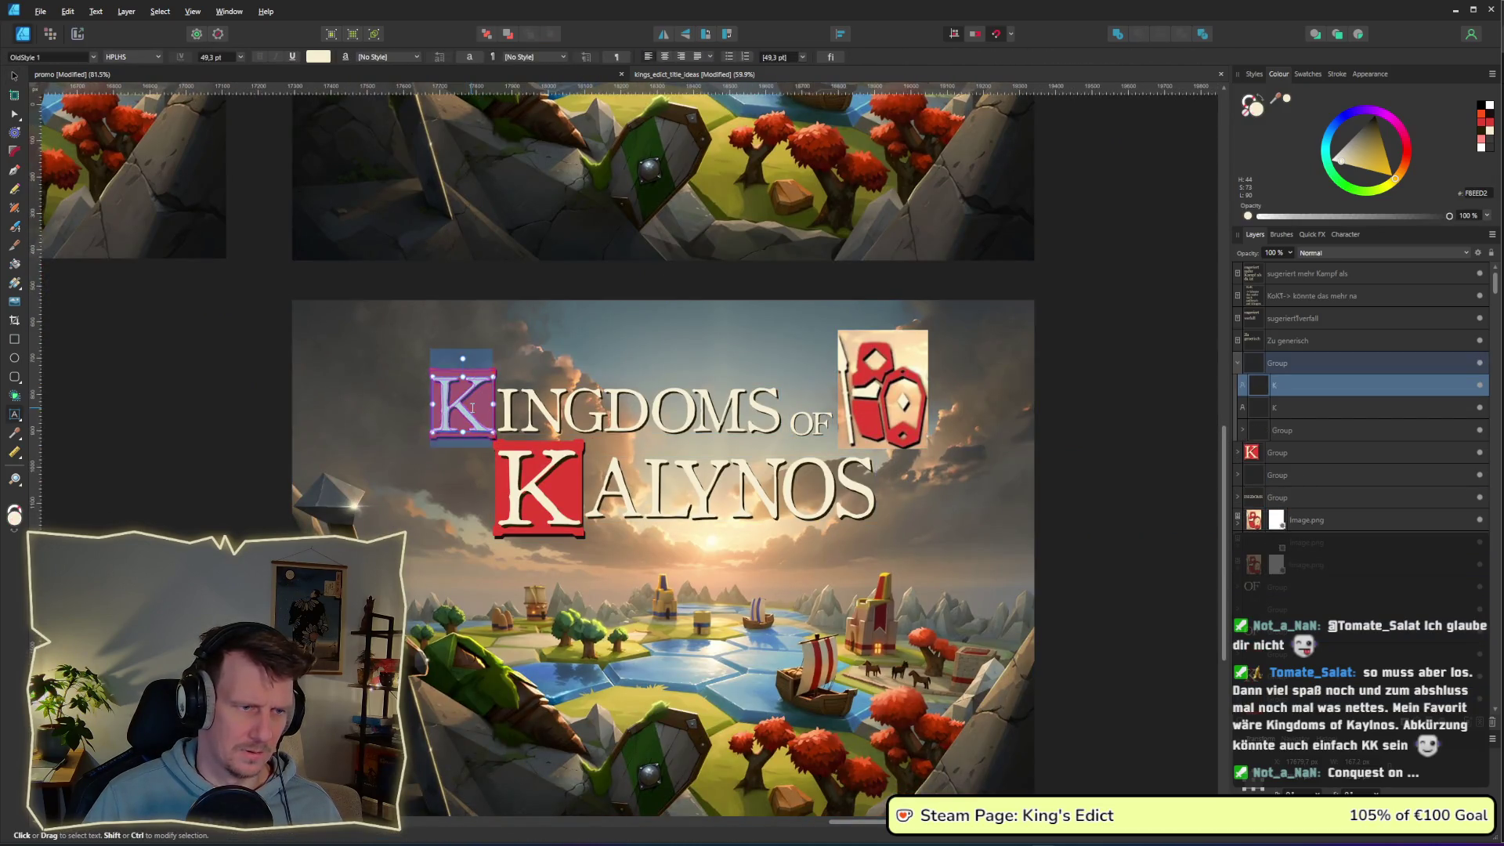
type("C")
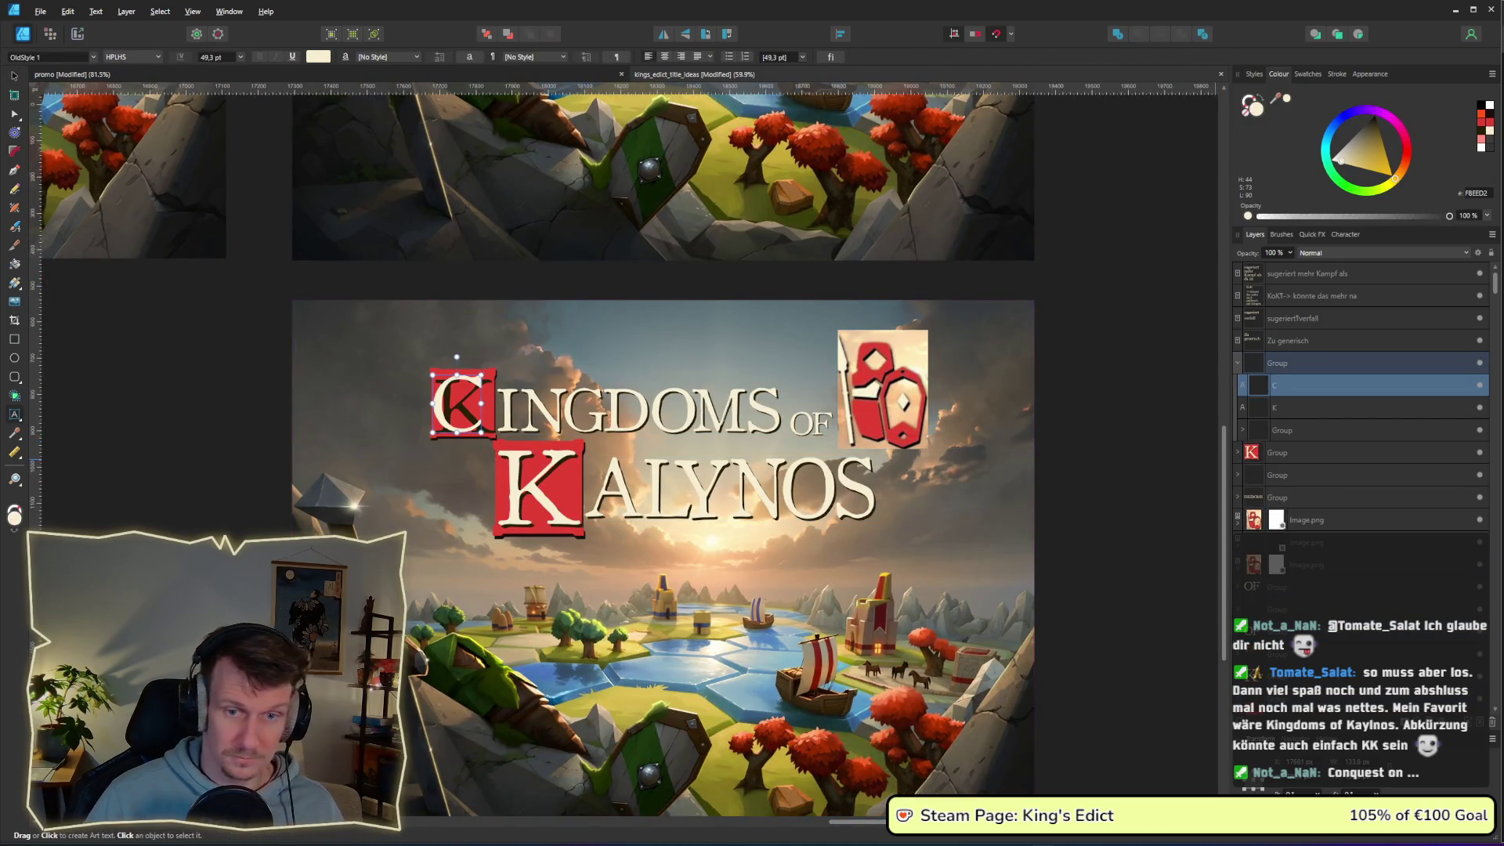
left_click(1372, 408)
left_click(1478, 385)
double_click(505, 417)
type("C")
left_click(1478, 385)
- Retype both INGDOMS text layers as ONQUEST, so the title reads Conquest
left_click(501, 407)
left_click_drag(496, 408, 601, 407)
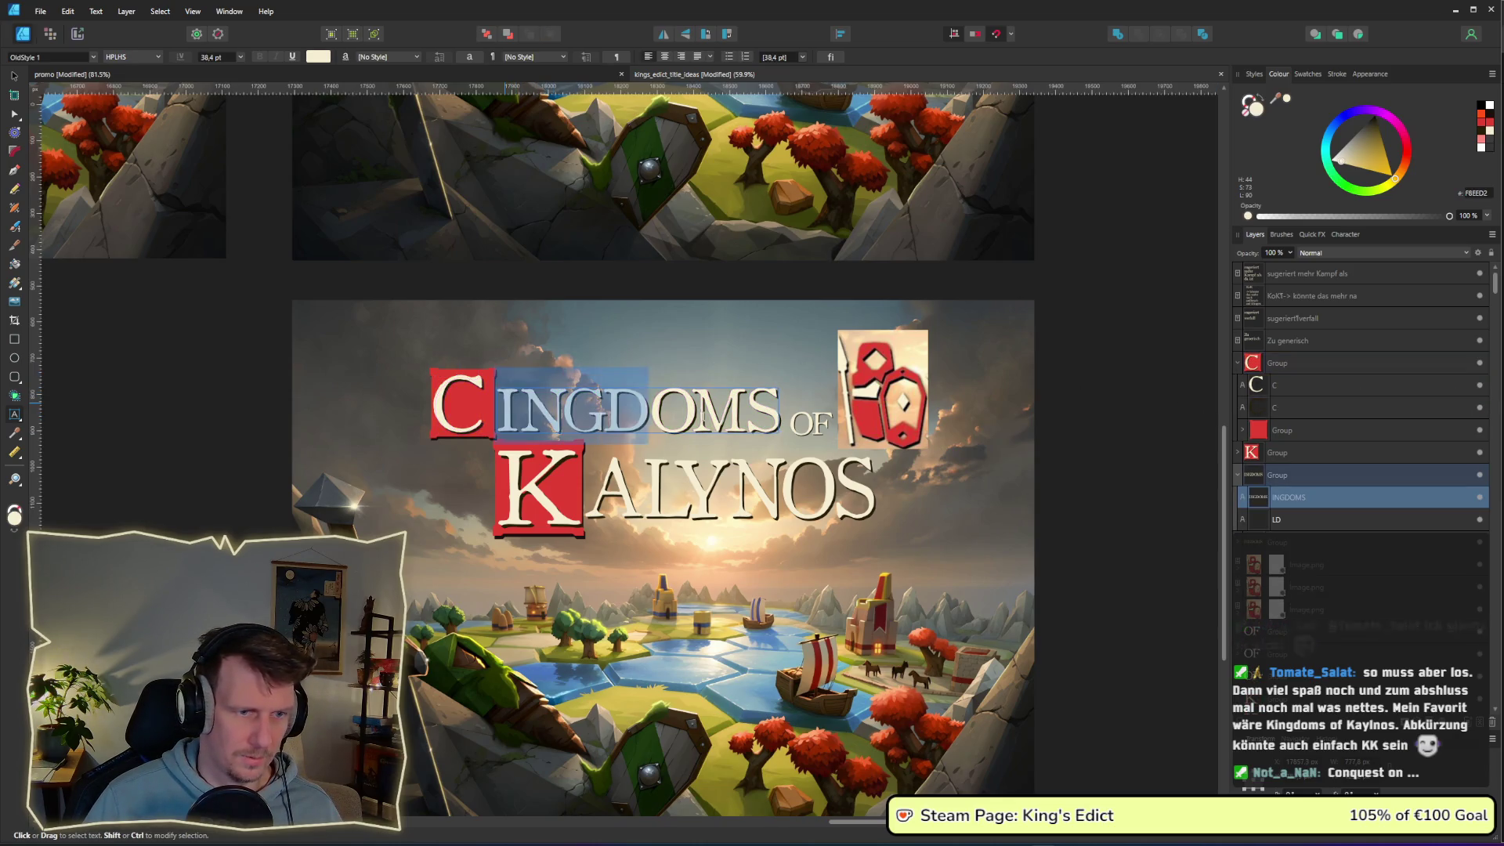
type("ON")
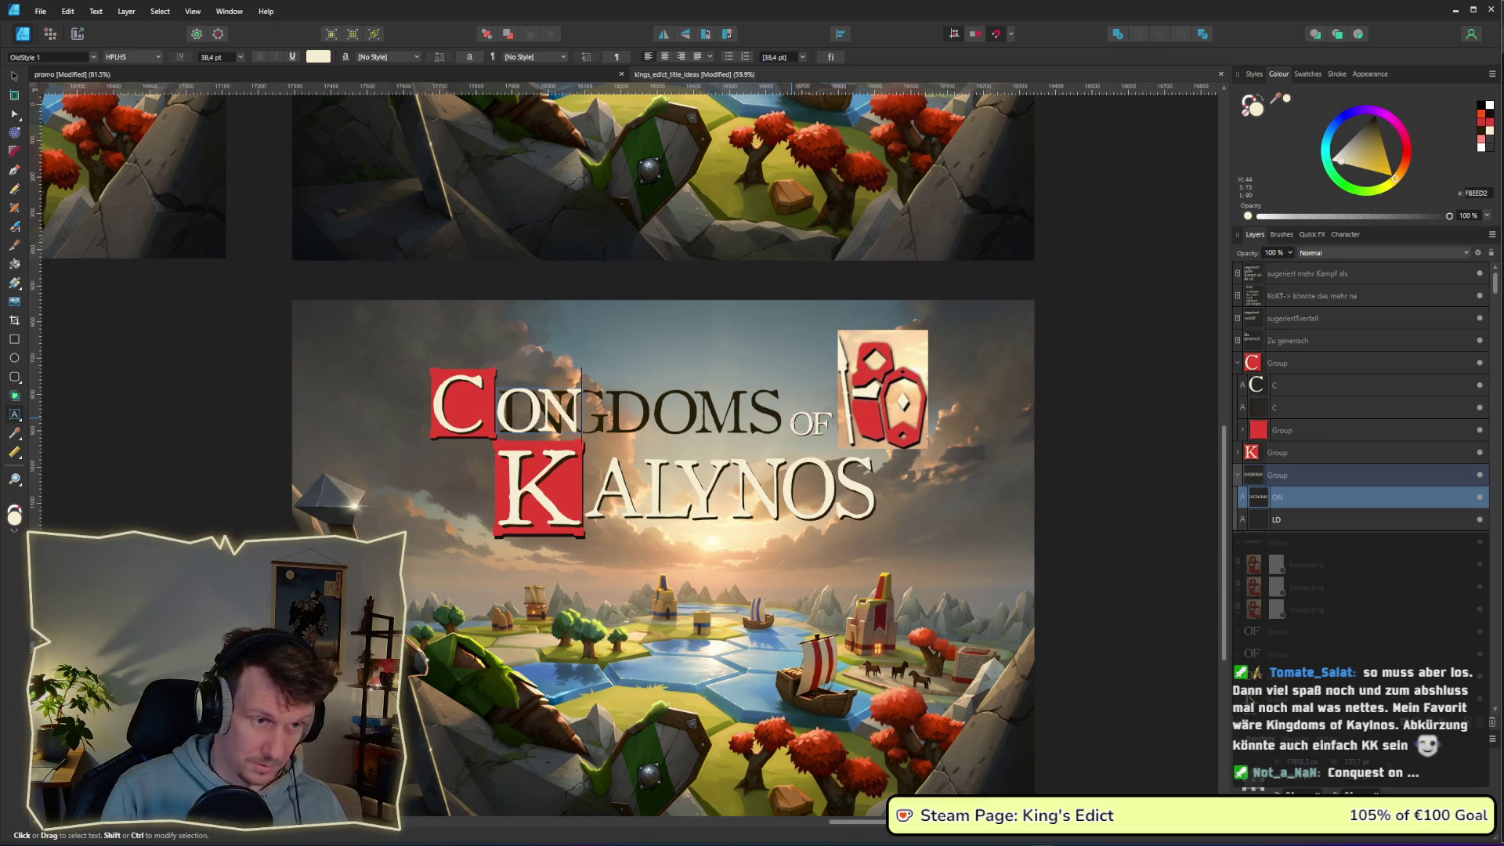
type("Q")
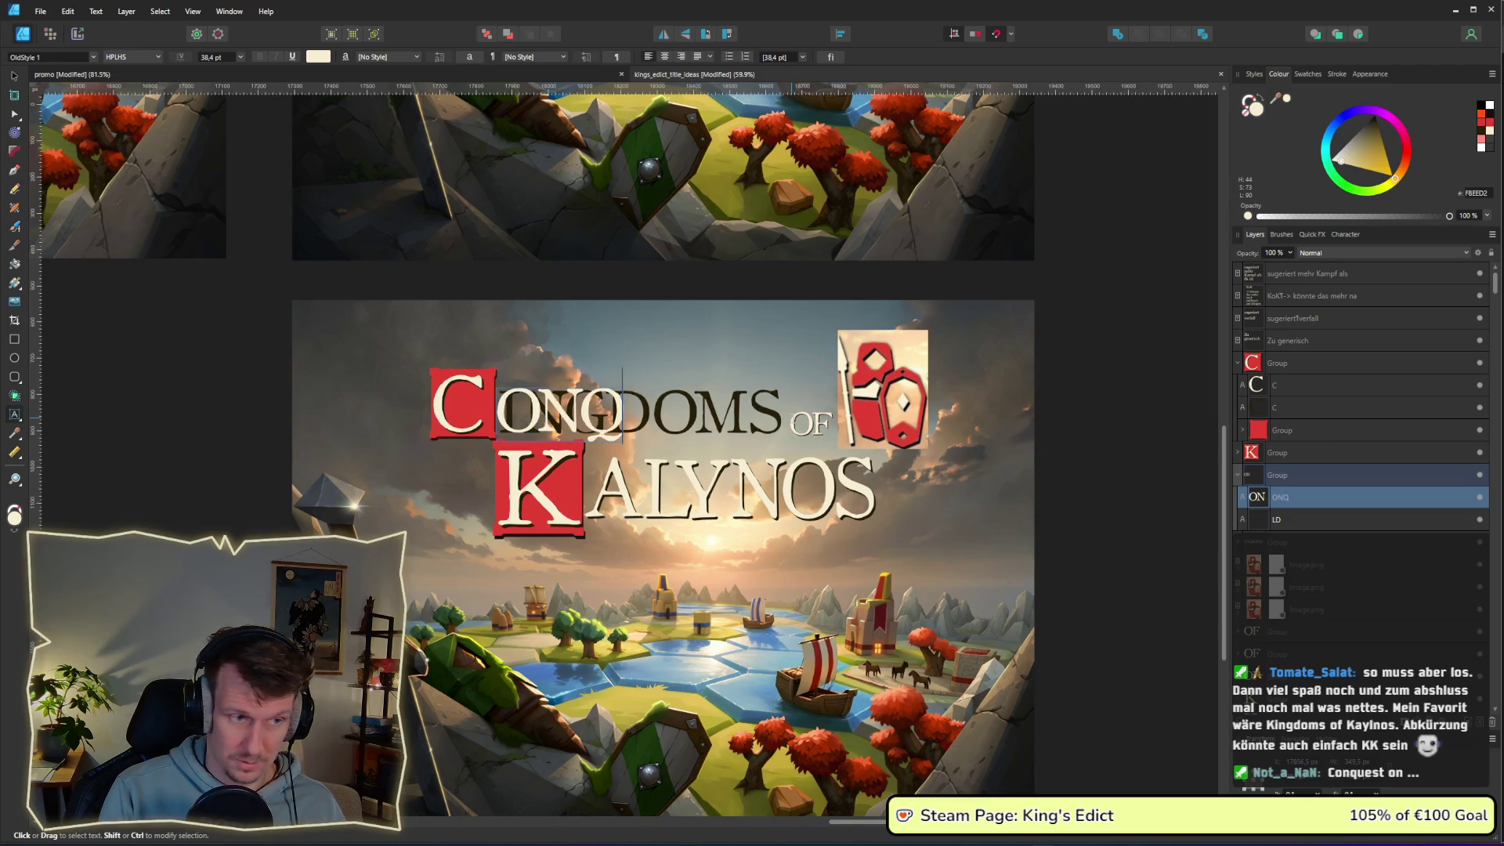
type("UEST")
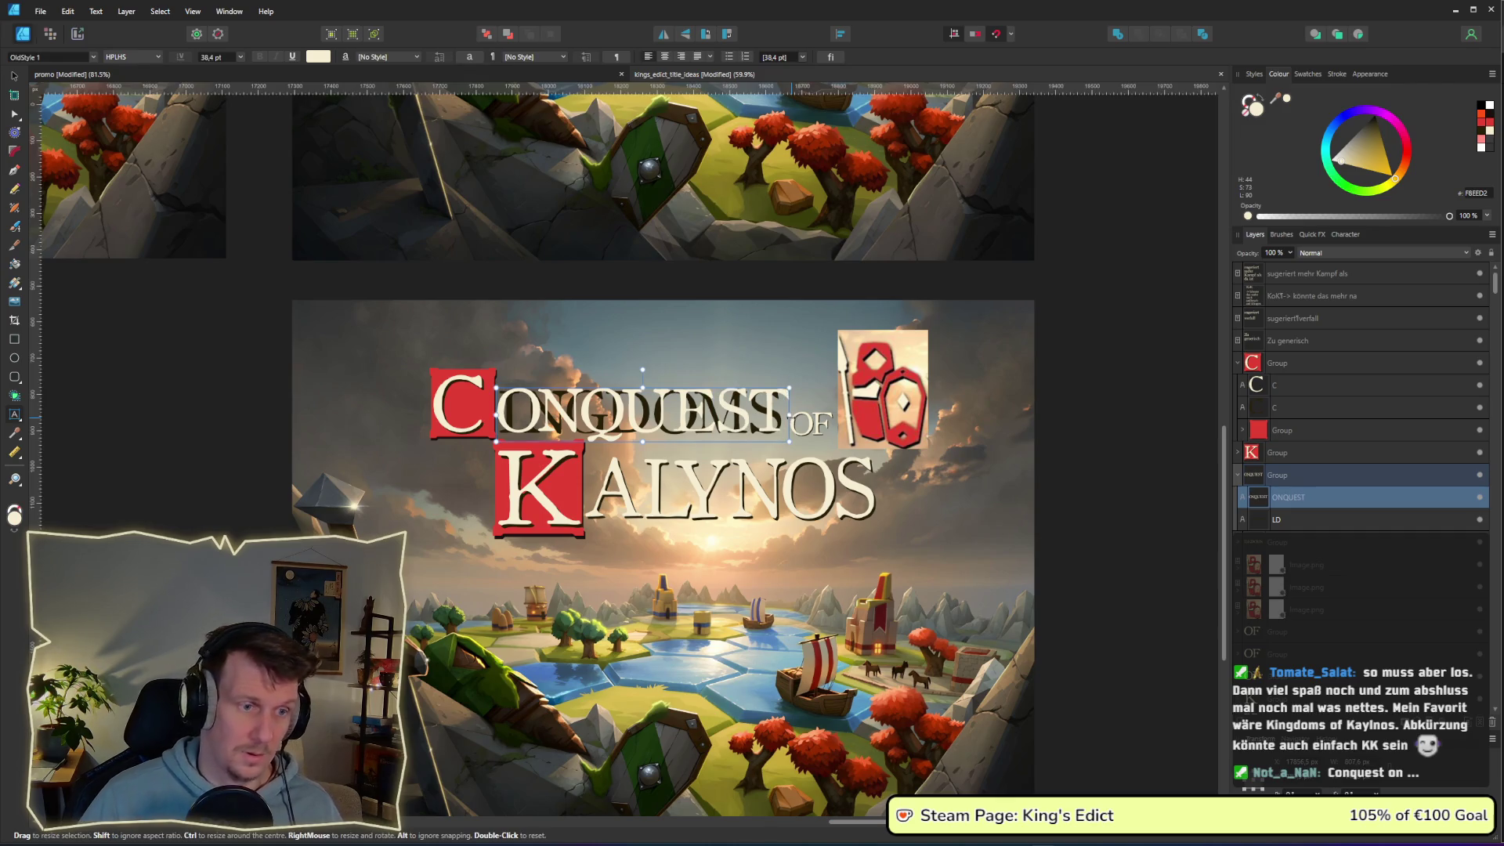
left_click(1300, 520)
left_click(1478, 496)
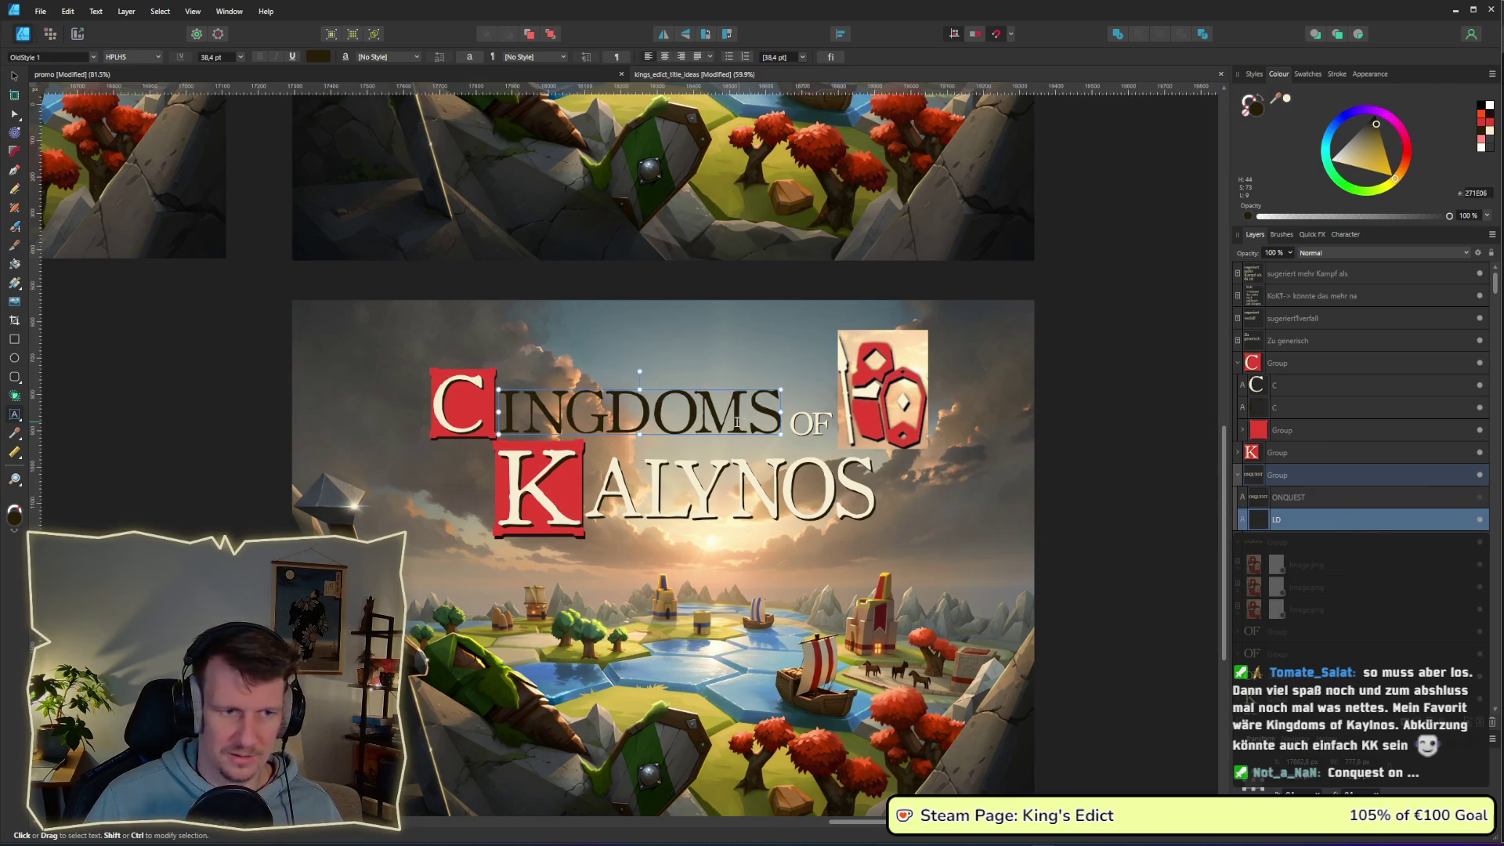
key("ctrl+a")
type("ON")
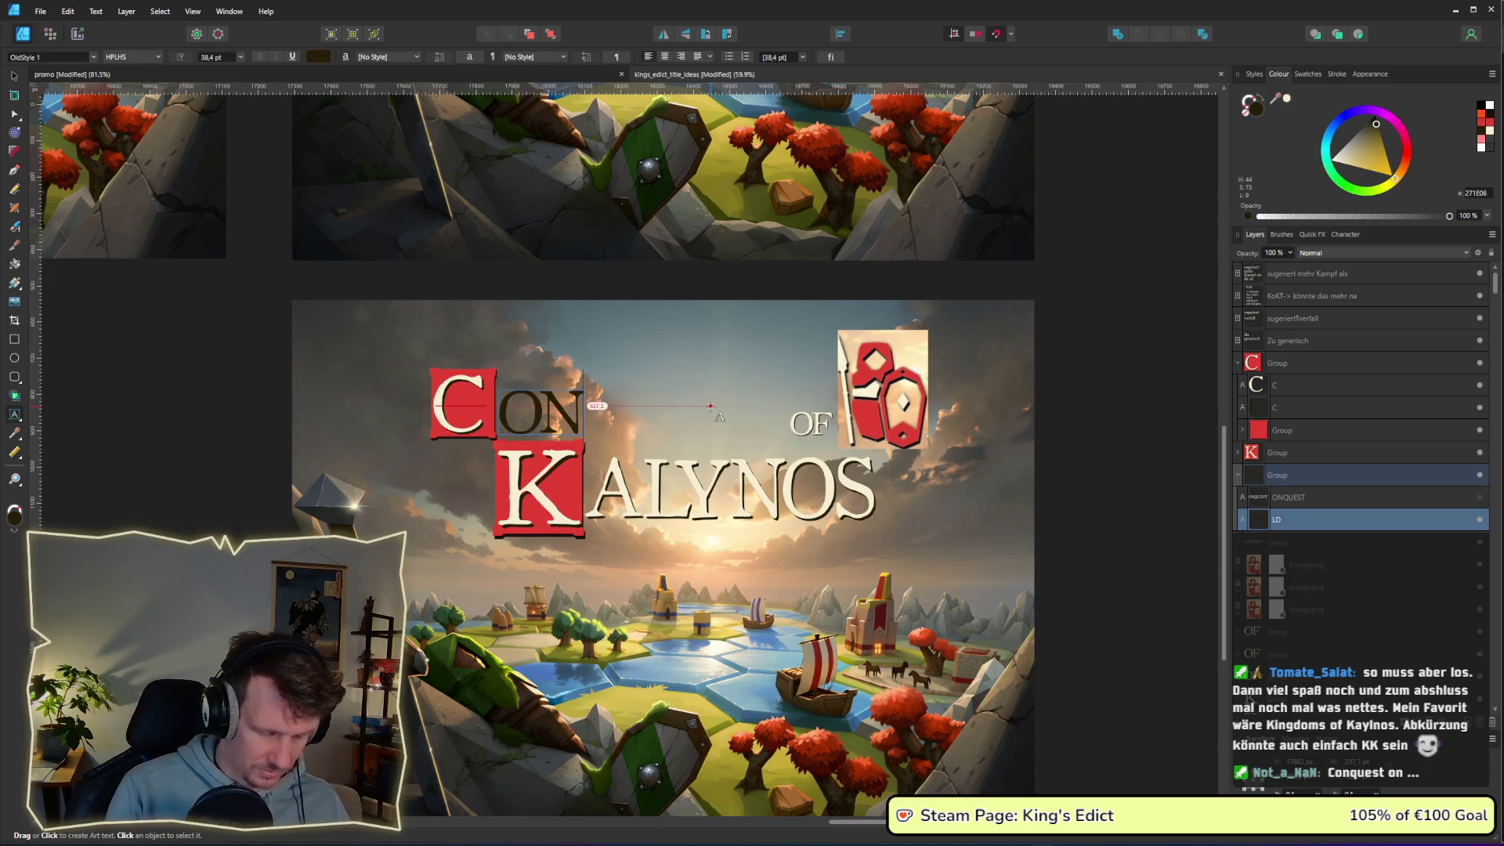
type("QUEST")
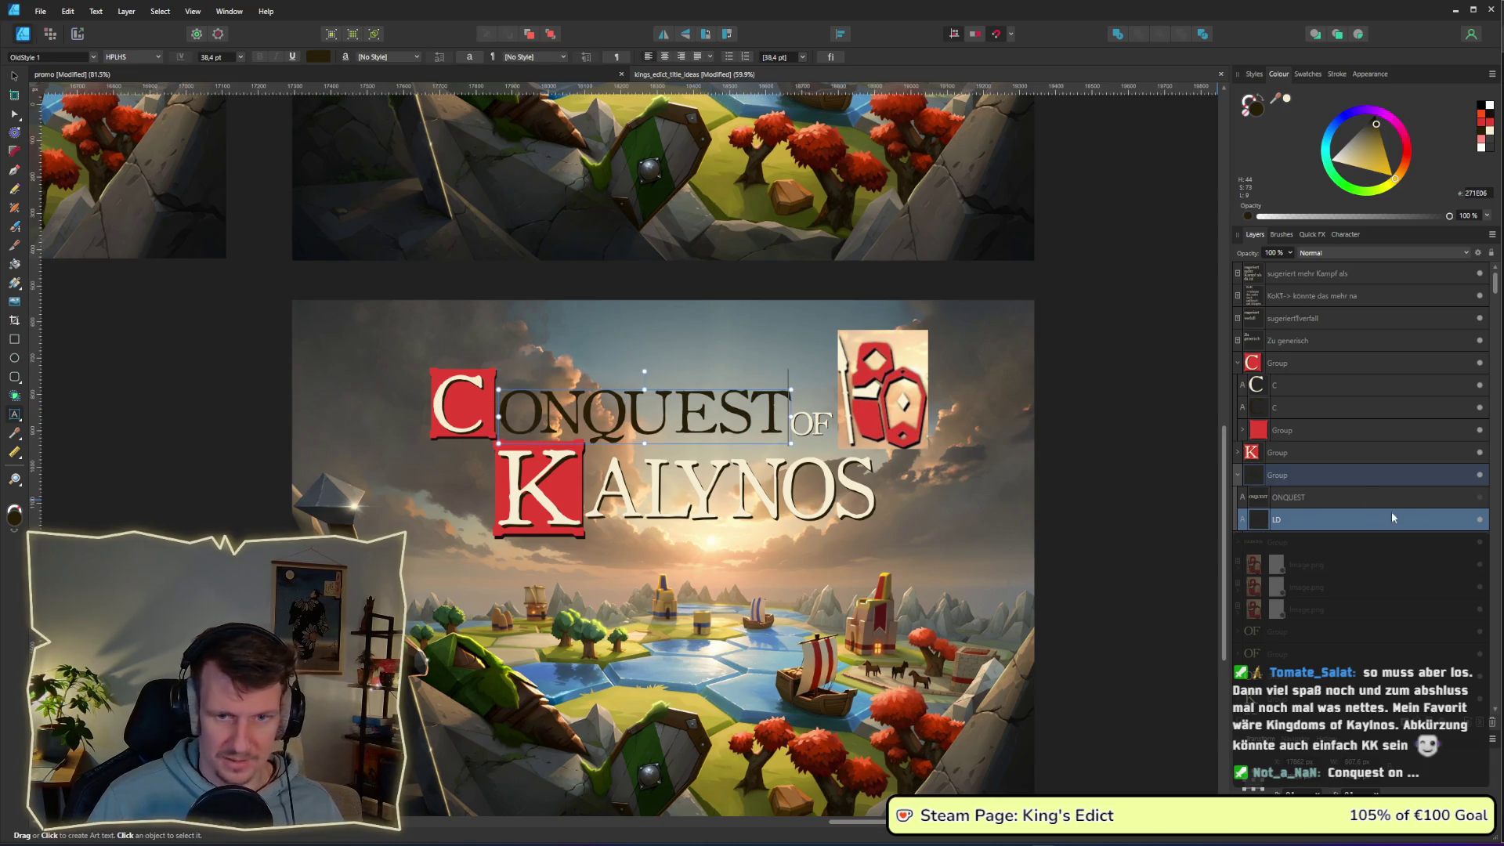
left_click(1479, 497)
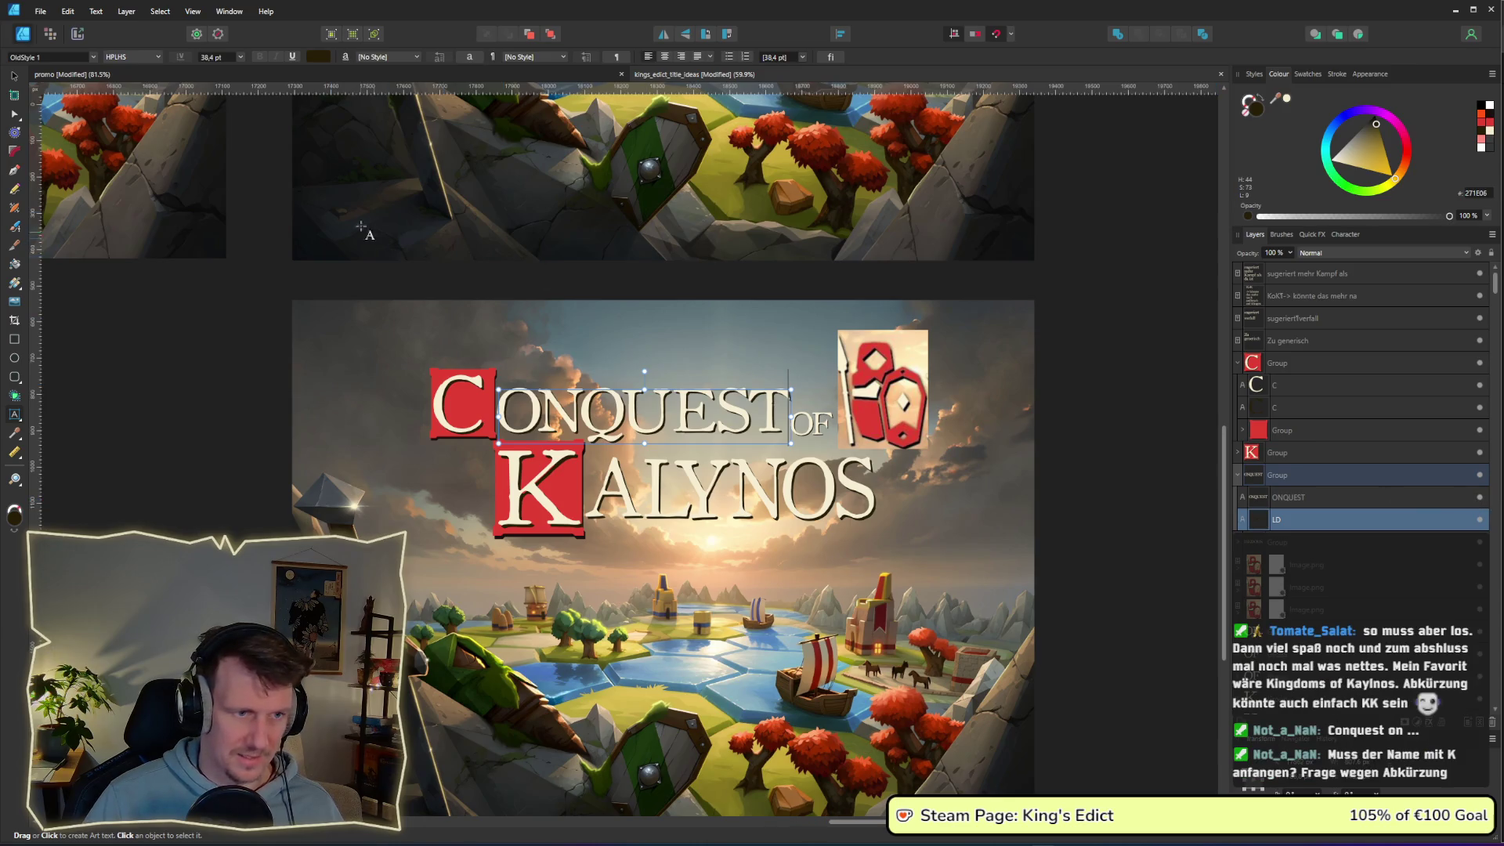
key("Escape")
left_click(1095, 528)
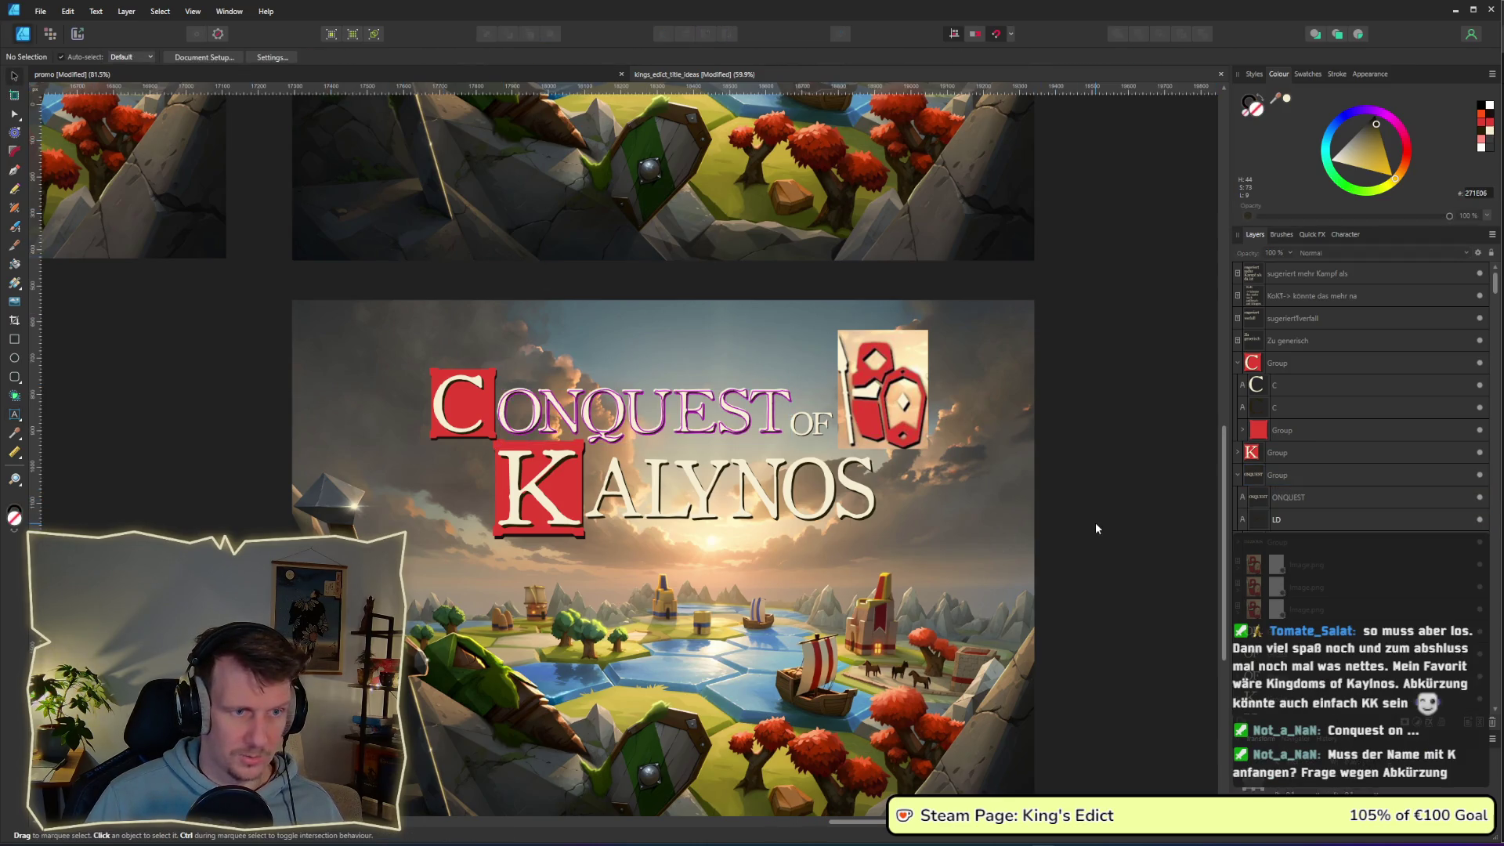
scroll(1095, 528, "down", 1)
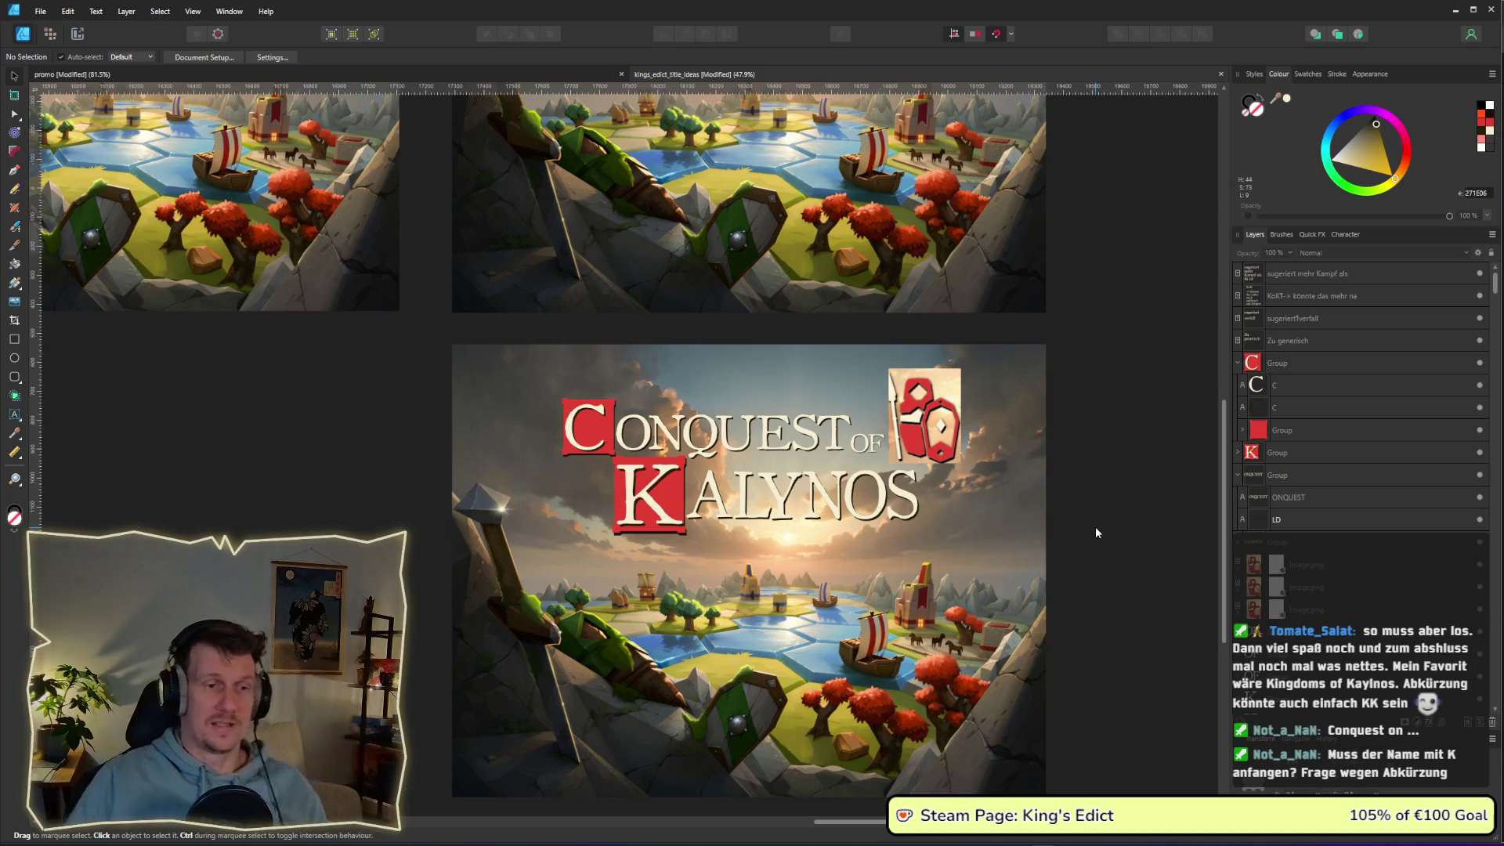
- Reposition the cream C and its dark shadow C so they sit centred in the red box
scroll(586, 427, "up", 1)
left_click(571, 436)
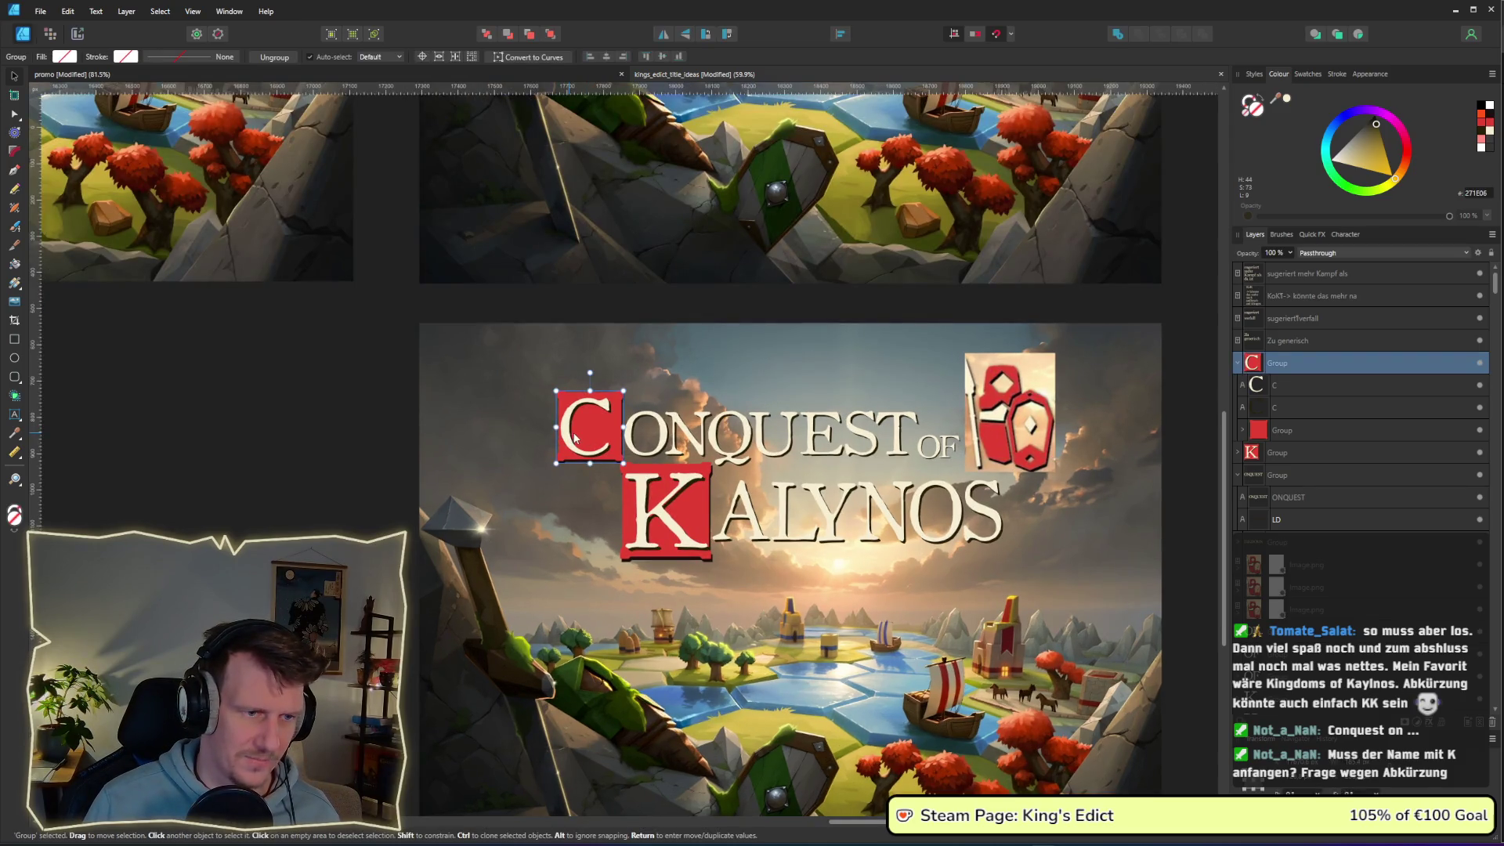
double_click(571, 440)
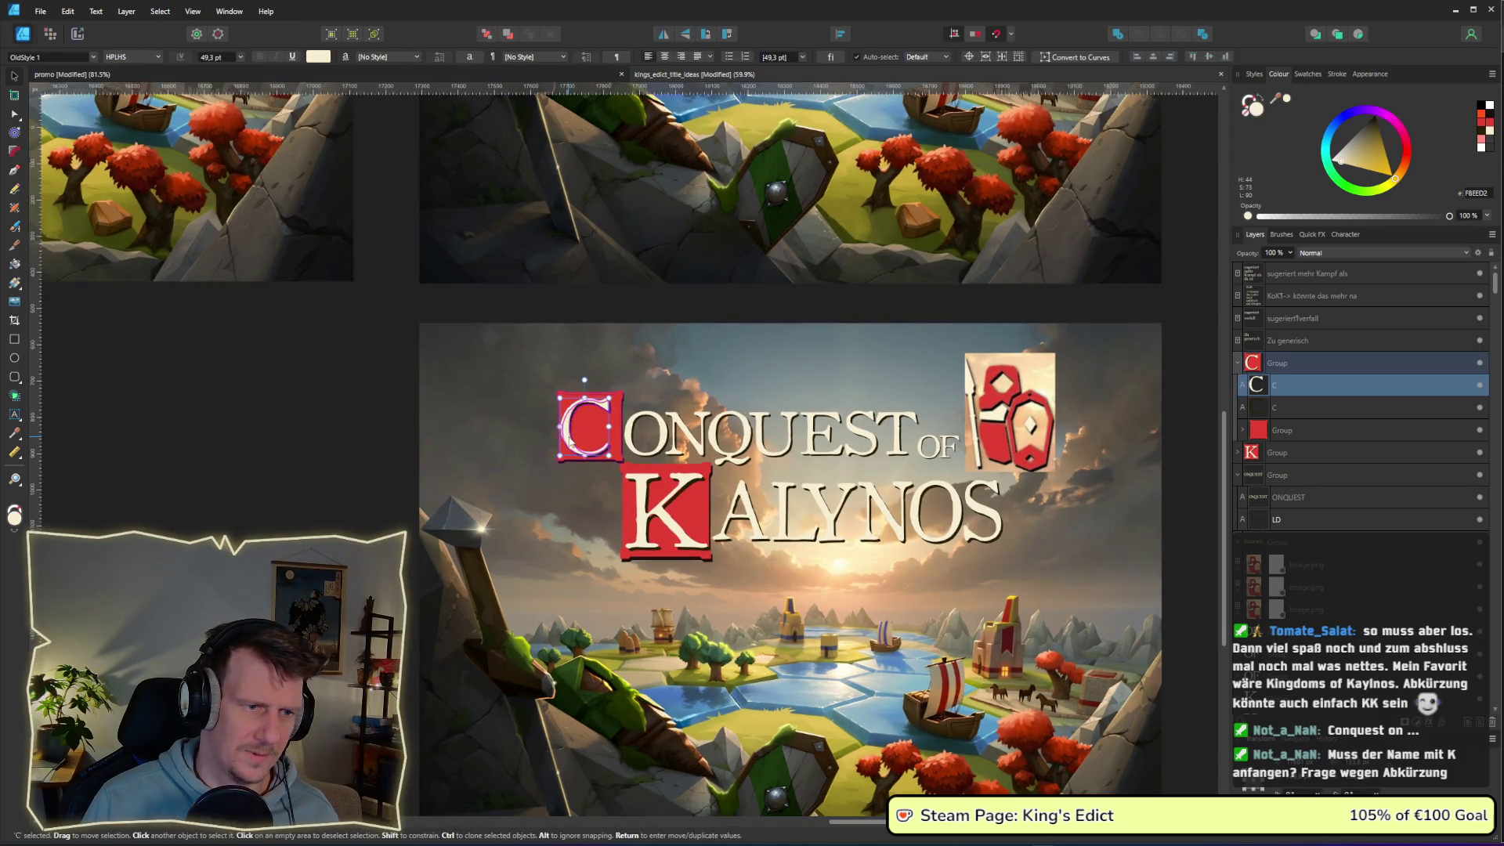
key("shift+Left")
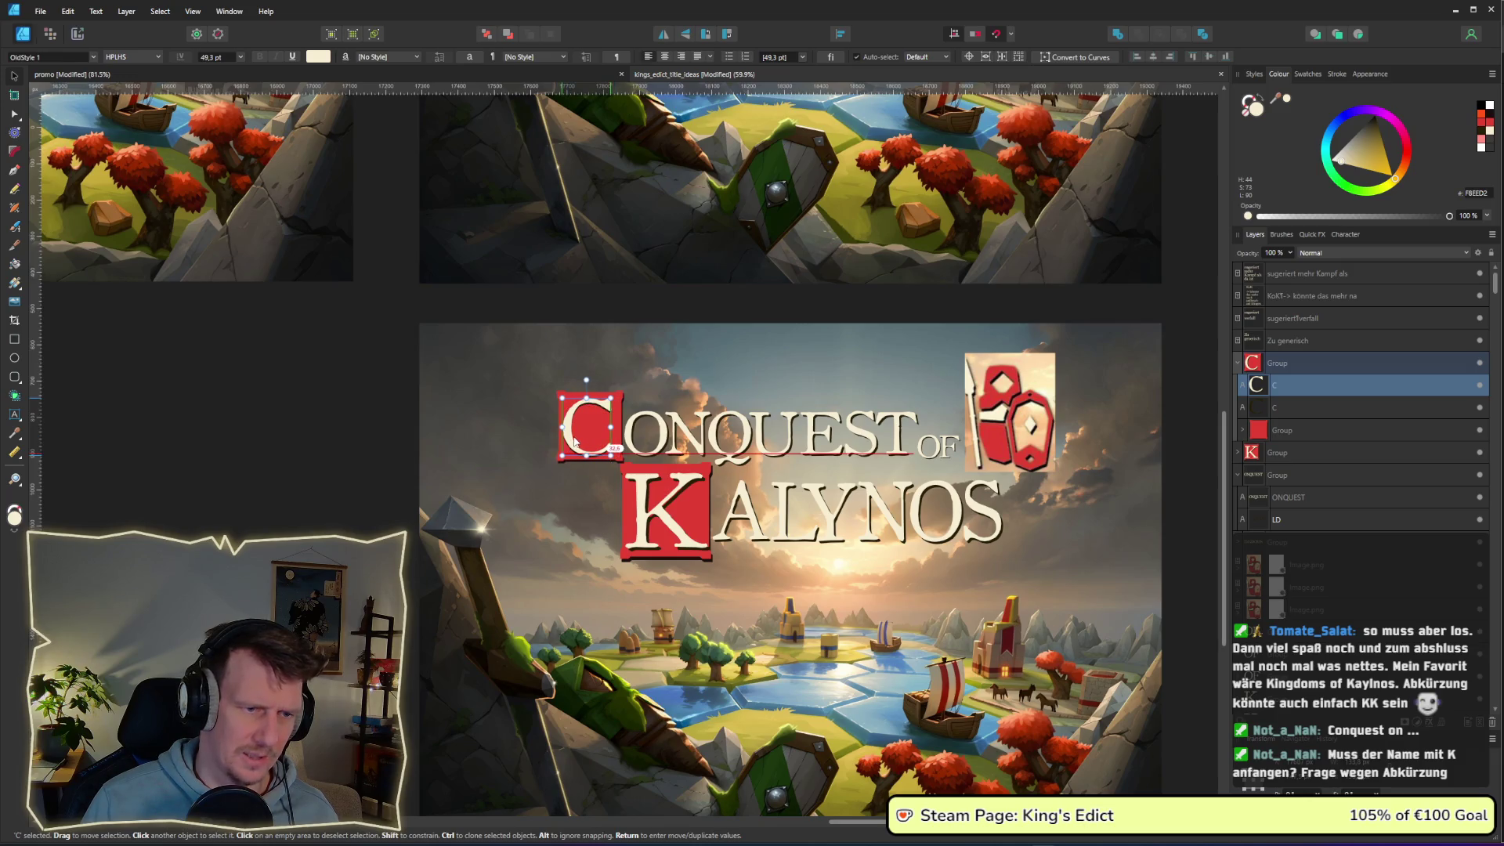
left_click(1296, 408)
key("shift+Left")
key("shift+Left")
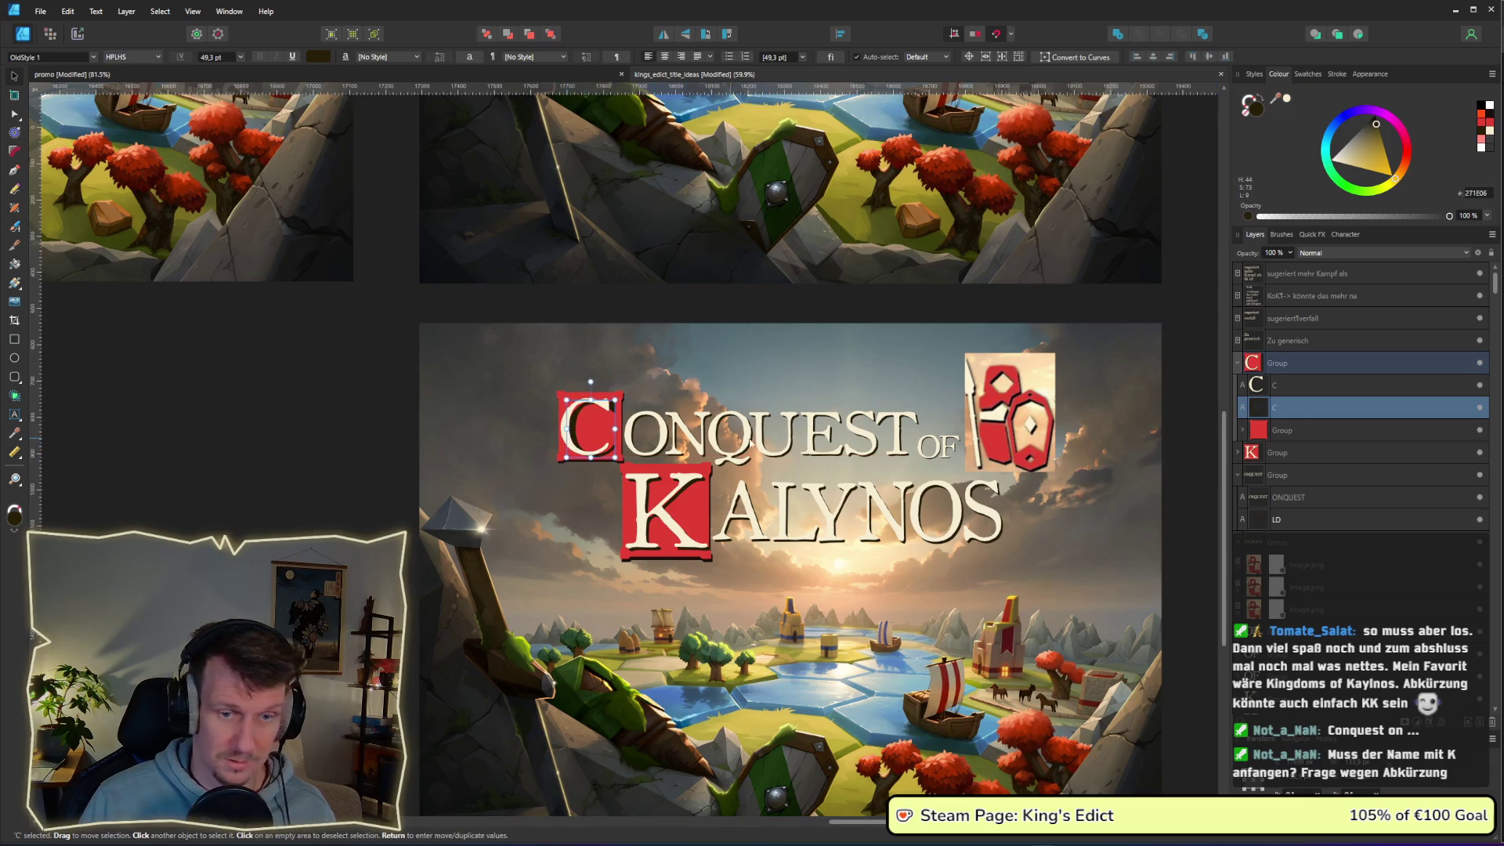
left_click(1328, 385, "shift")
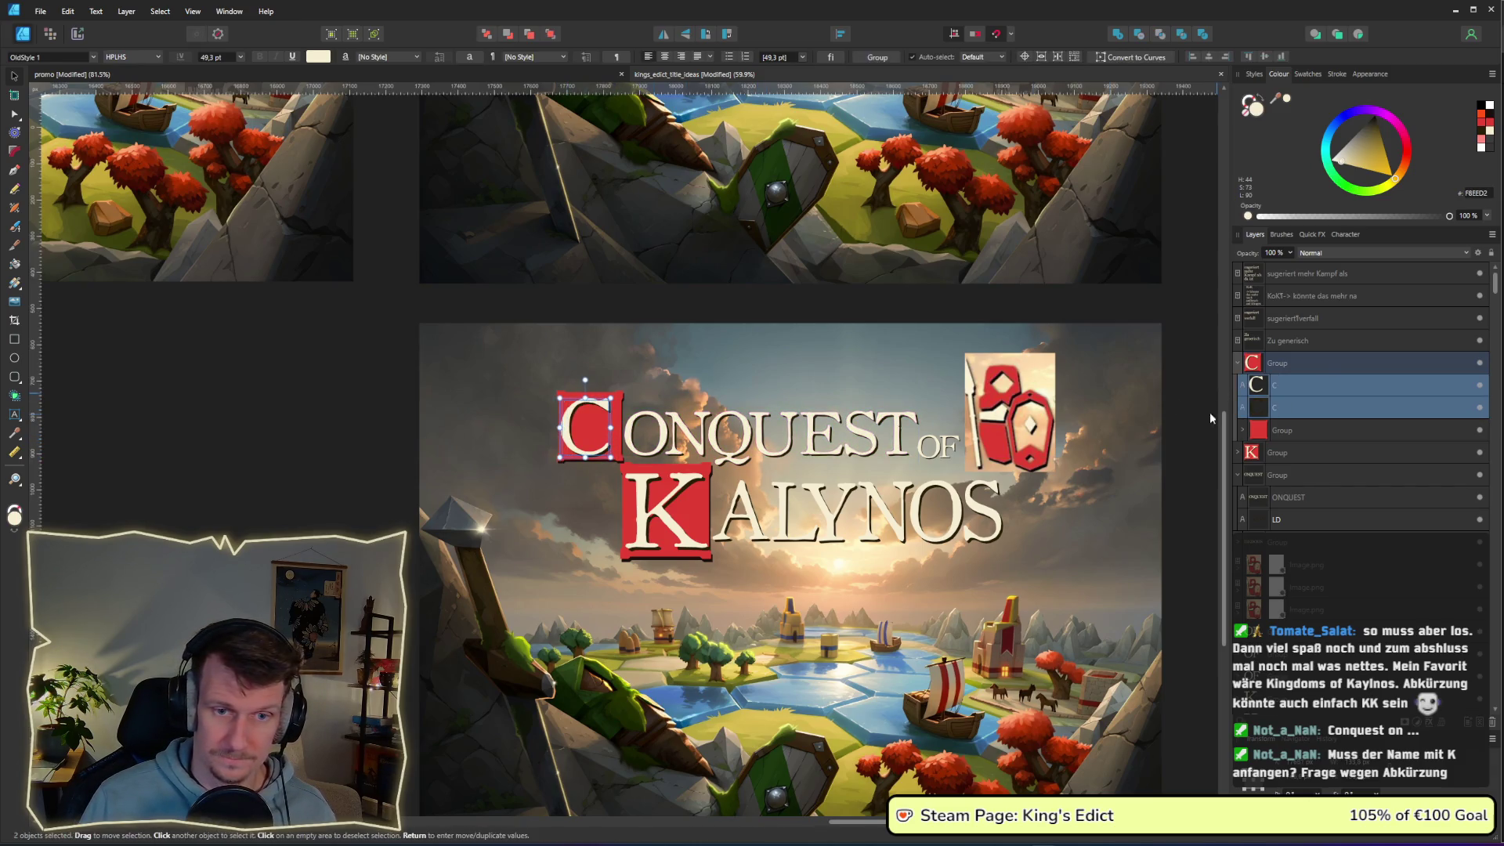
left_click_drag(578, 436, 582, 445)
left_click(329, 452)
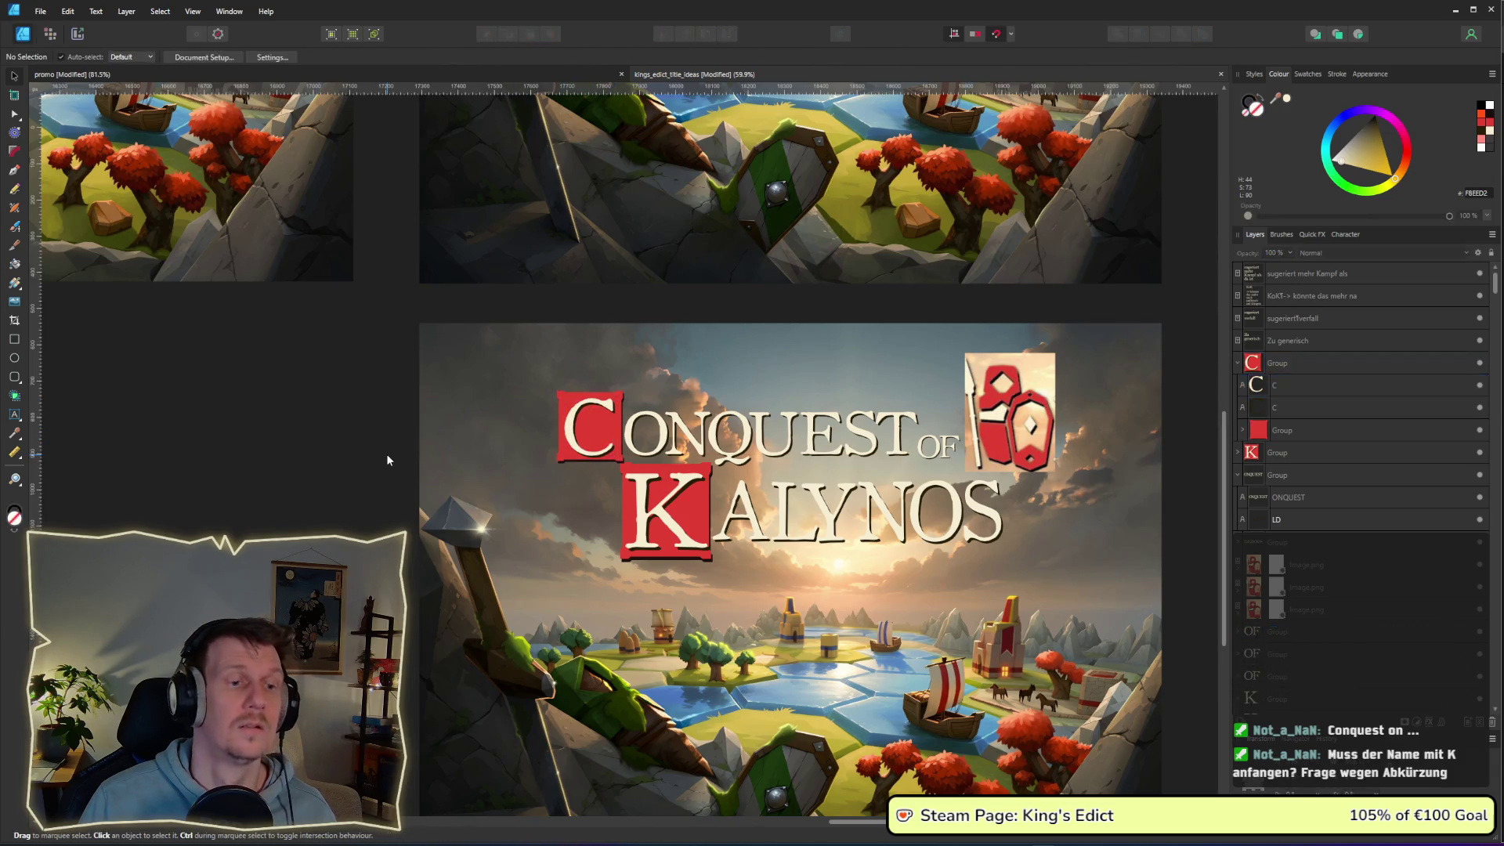
scroll(387, 454, "down", 5)
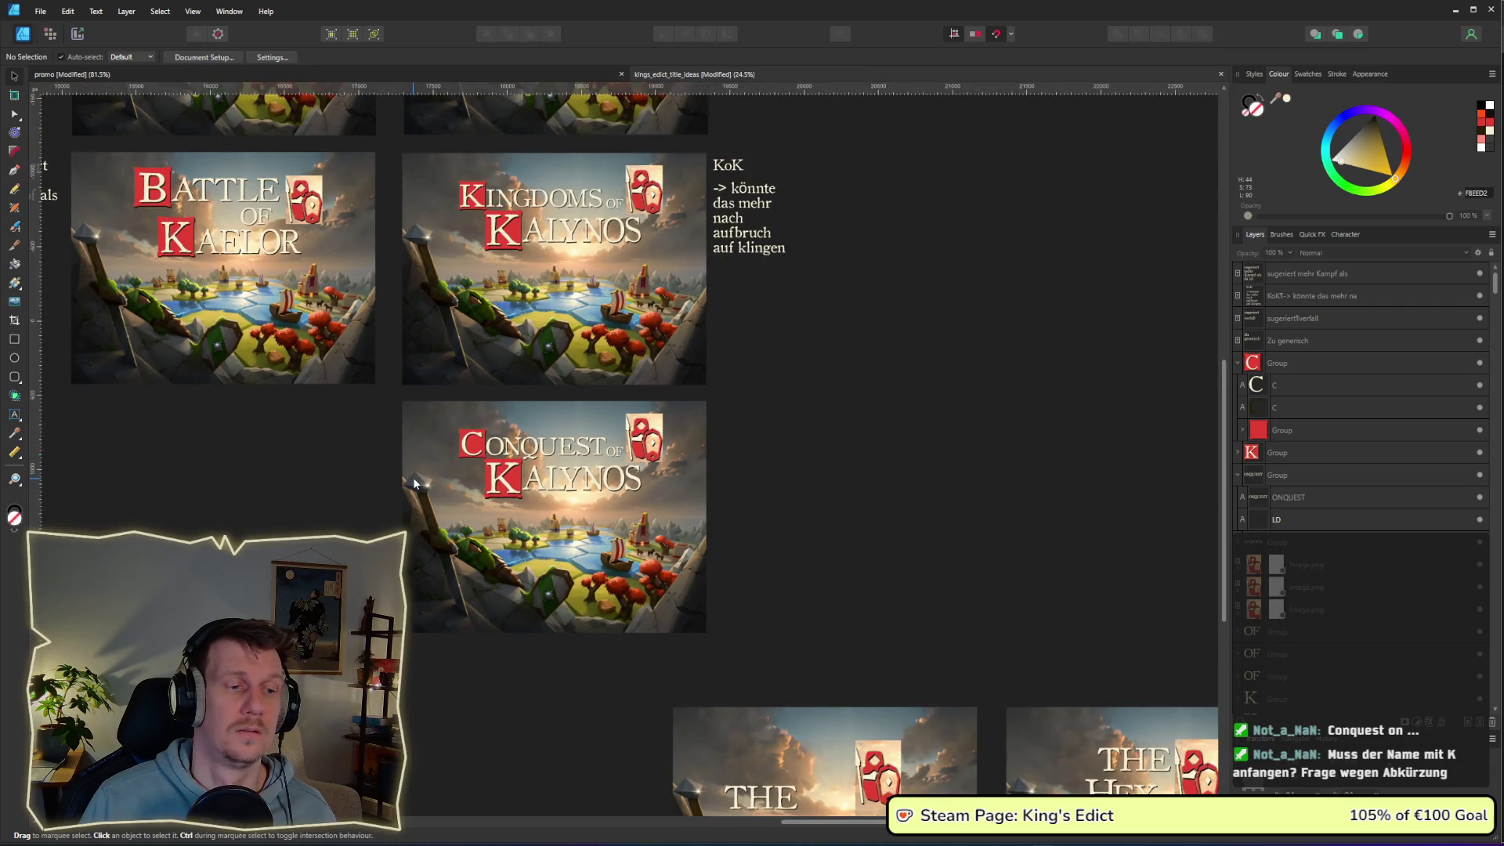
left_click_drag(414, 482, 495, 474)
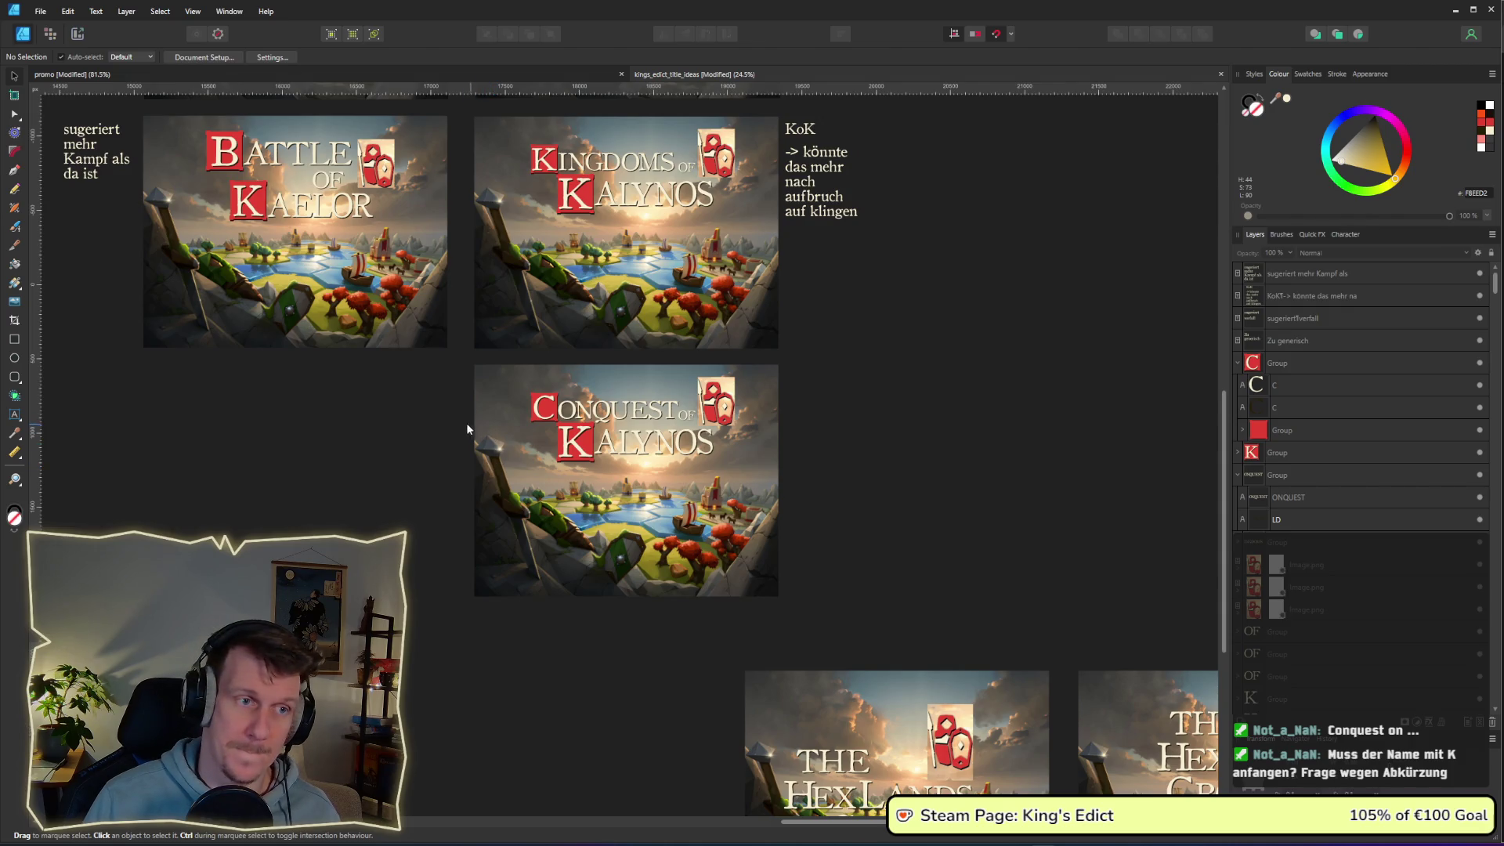
left_click_drag(433, 425, 440, 455)
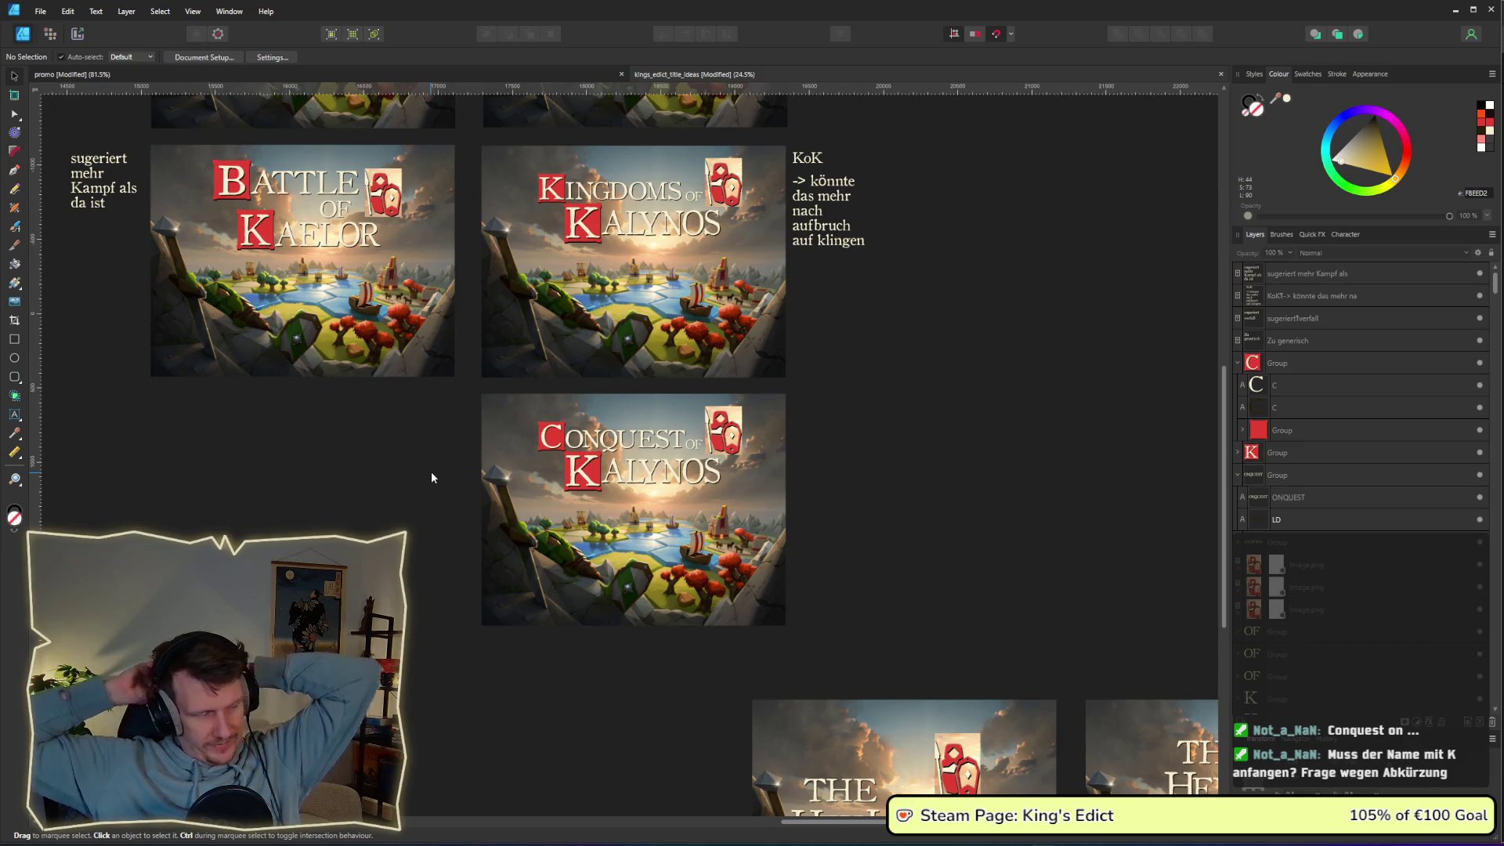
scroll(418, 342, "down", 2)
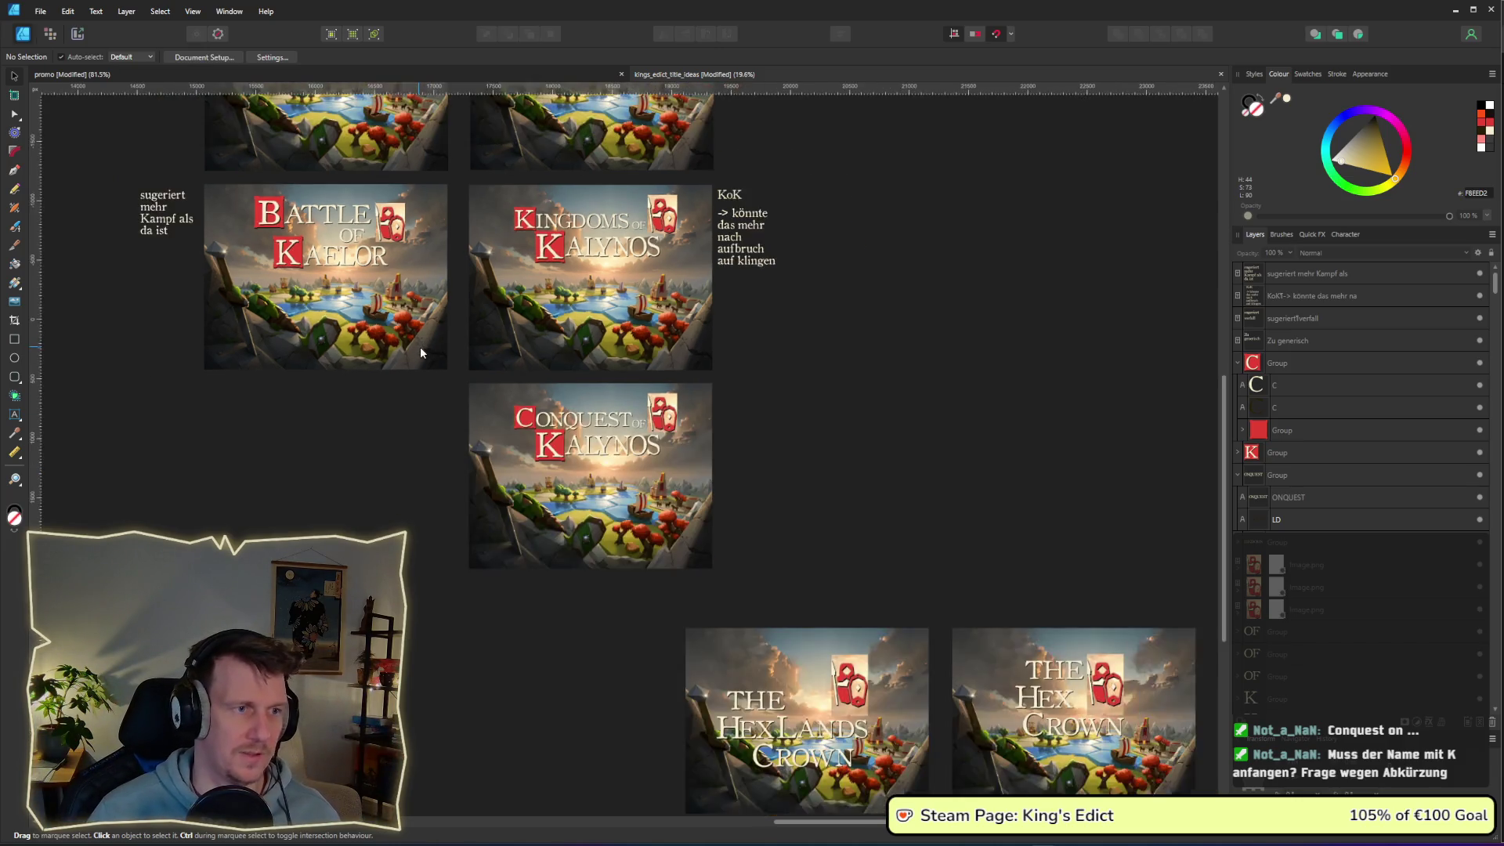
scroll(407, 399, "down", 1)
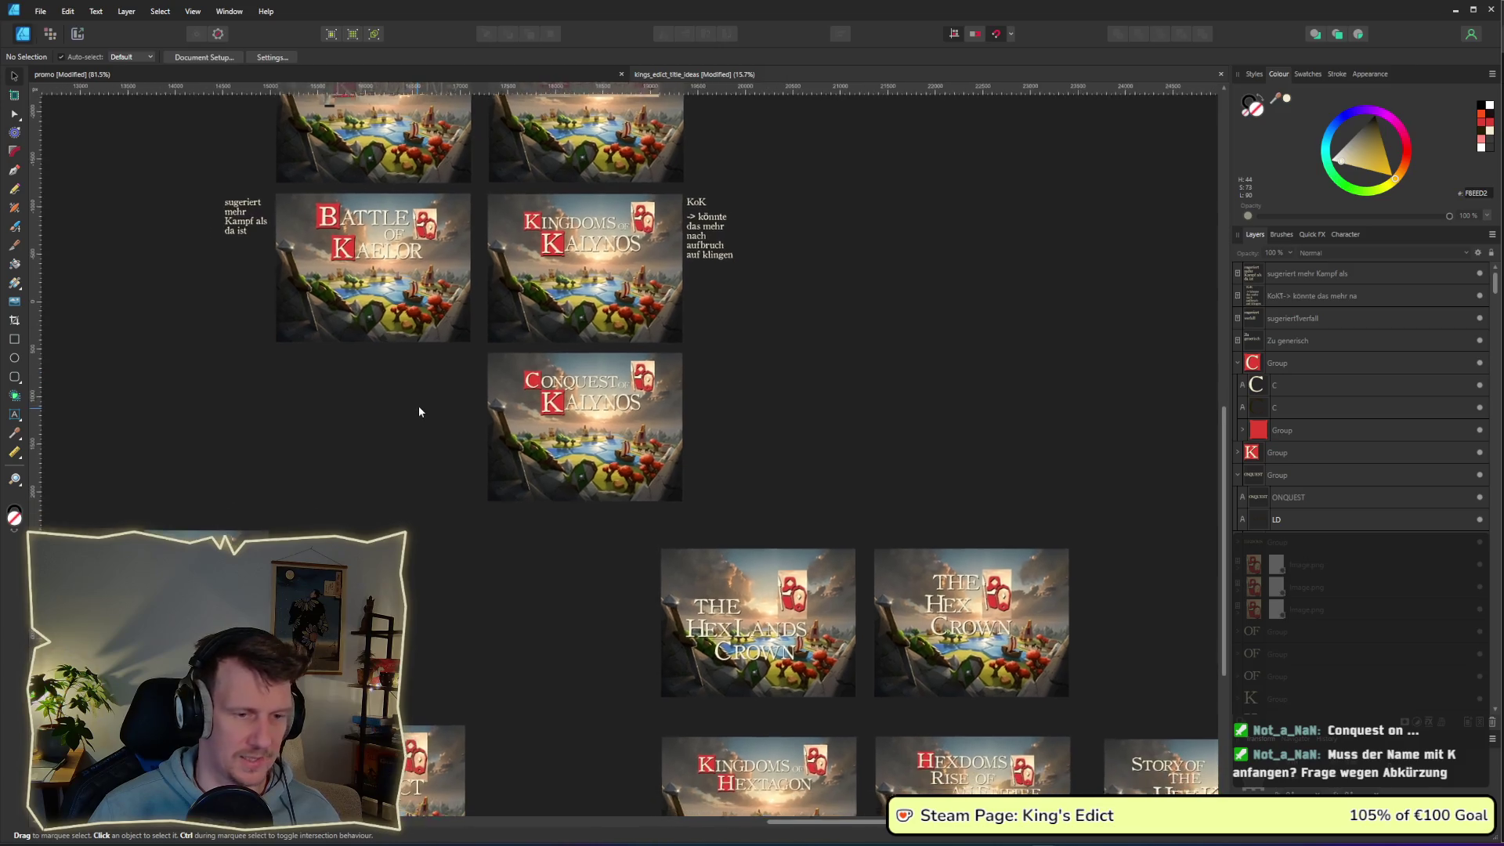
scroll(411, 435, "left", 2)
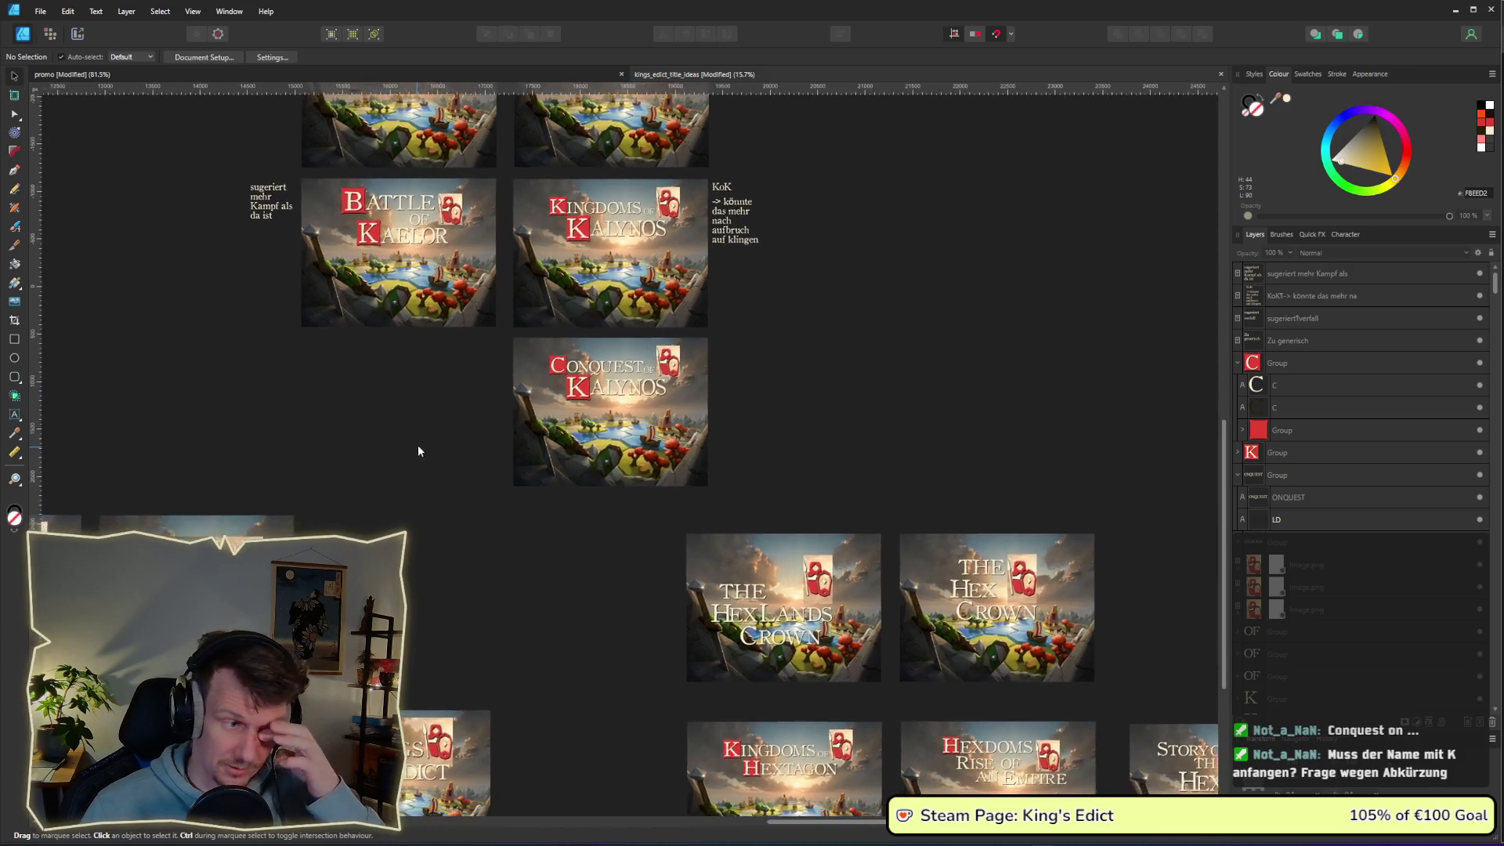
left_click_drag(441, 467, 423, 553)
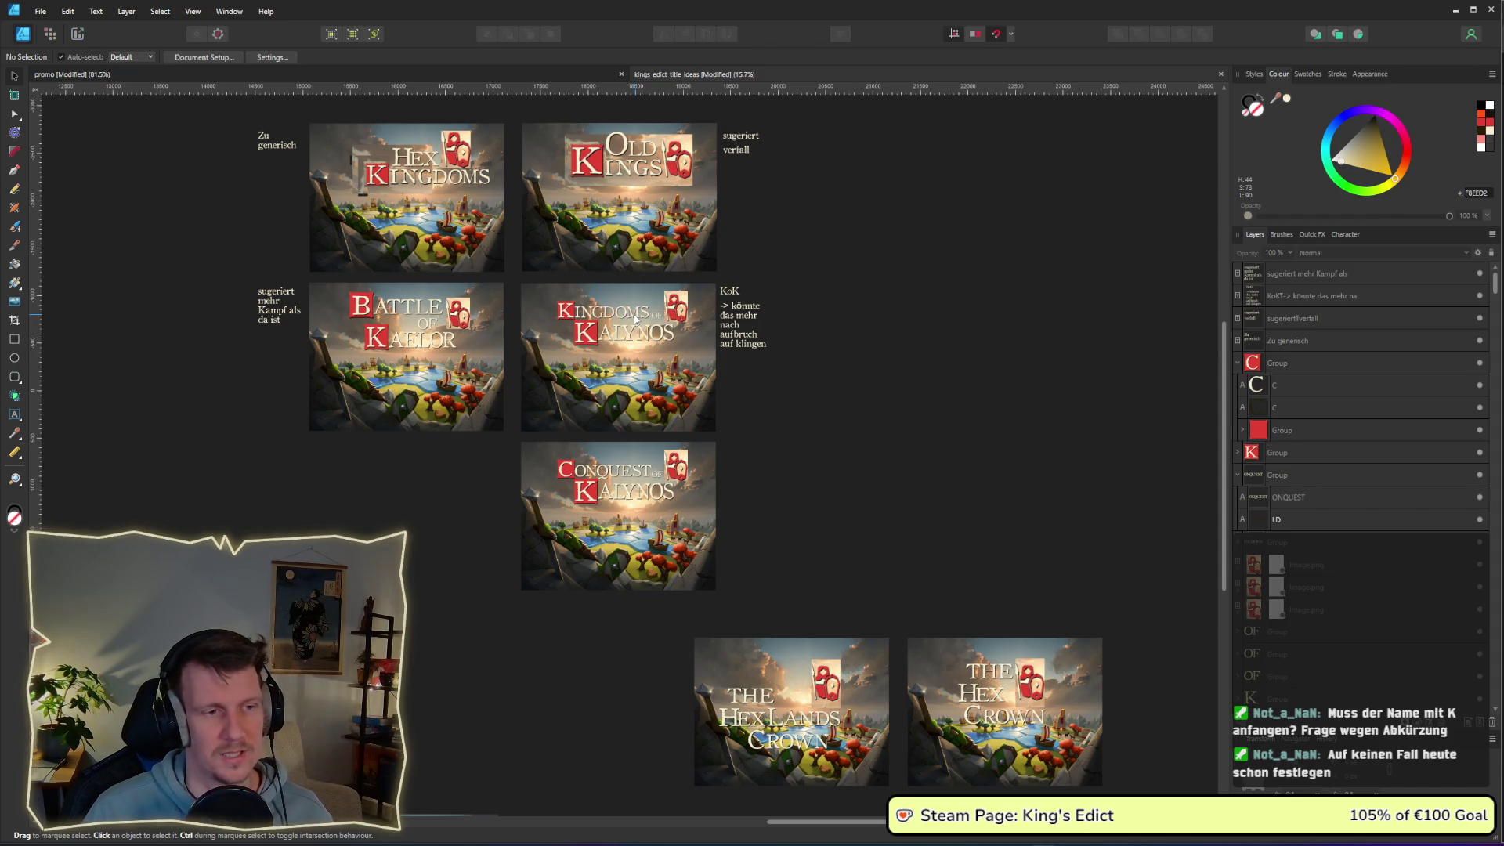
scroll(824, 440, "right", 3)
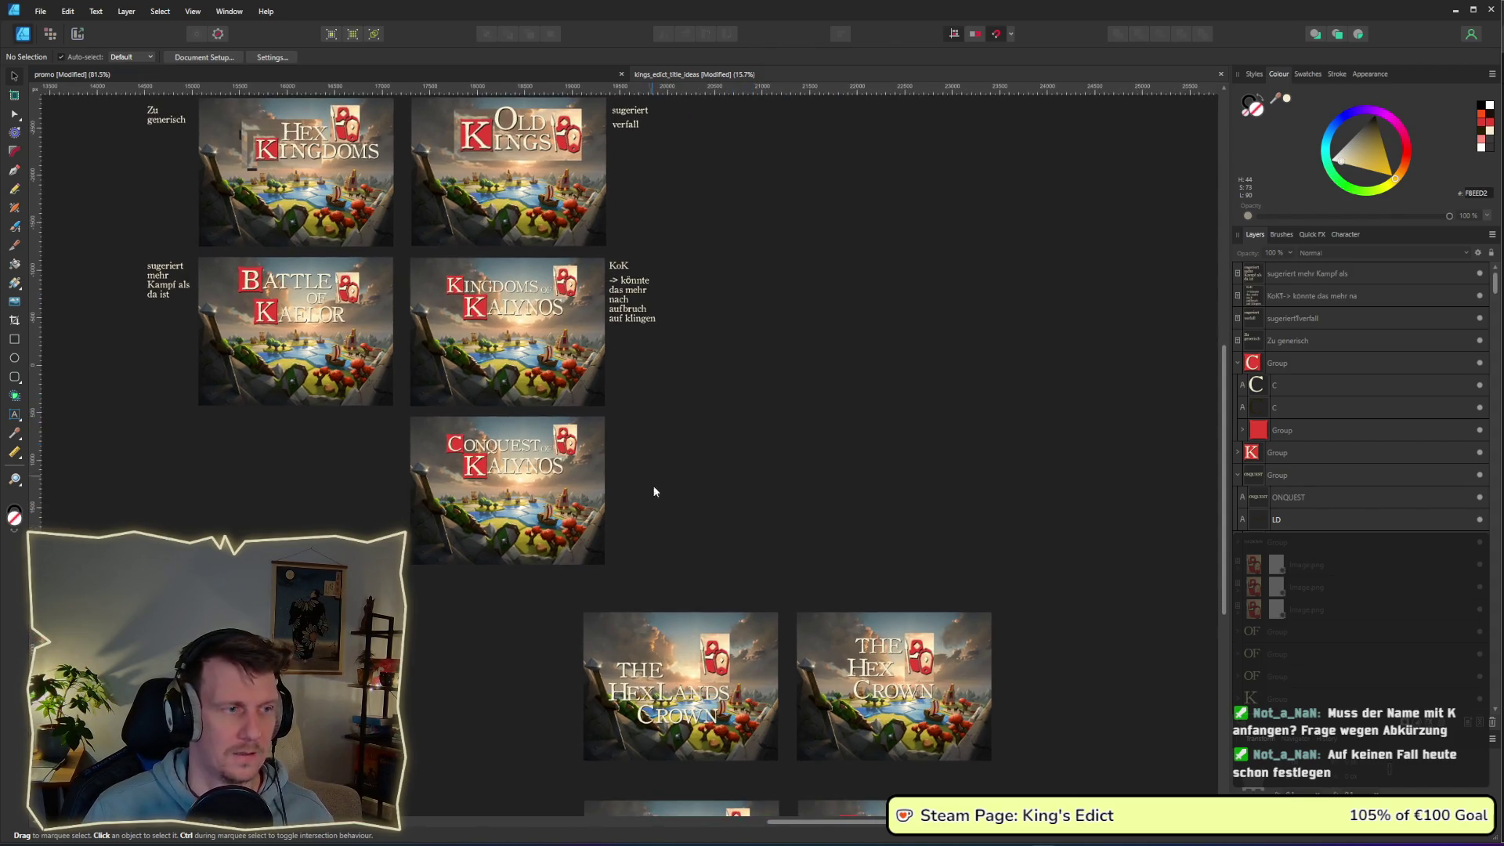
left_click_drag(662, 578, 373, 407)
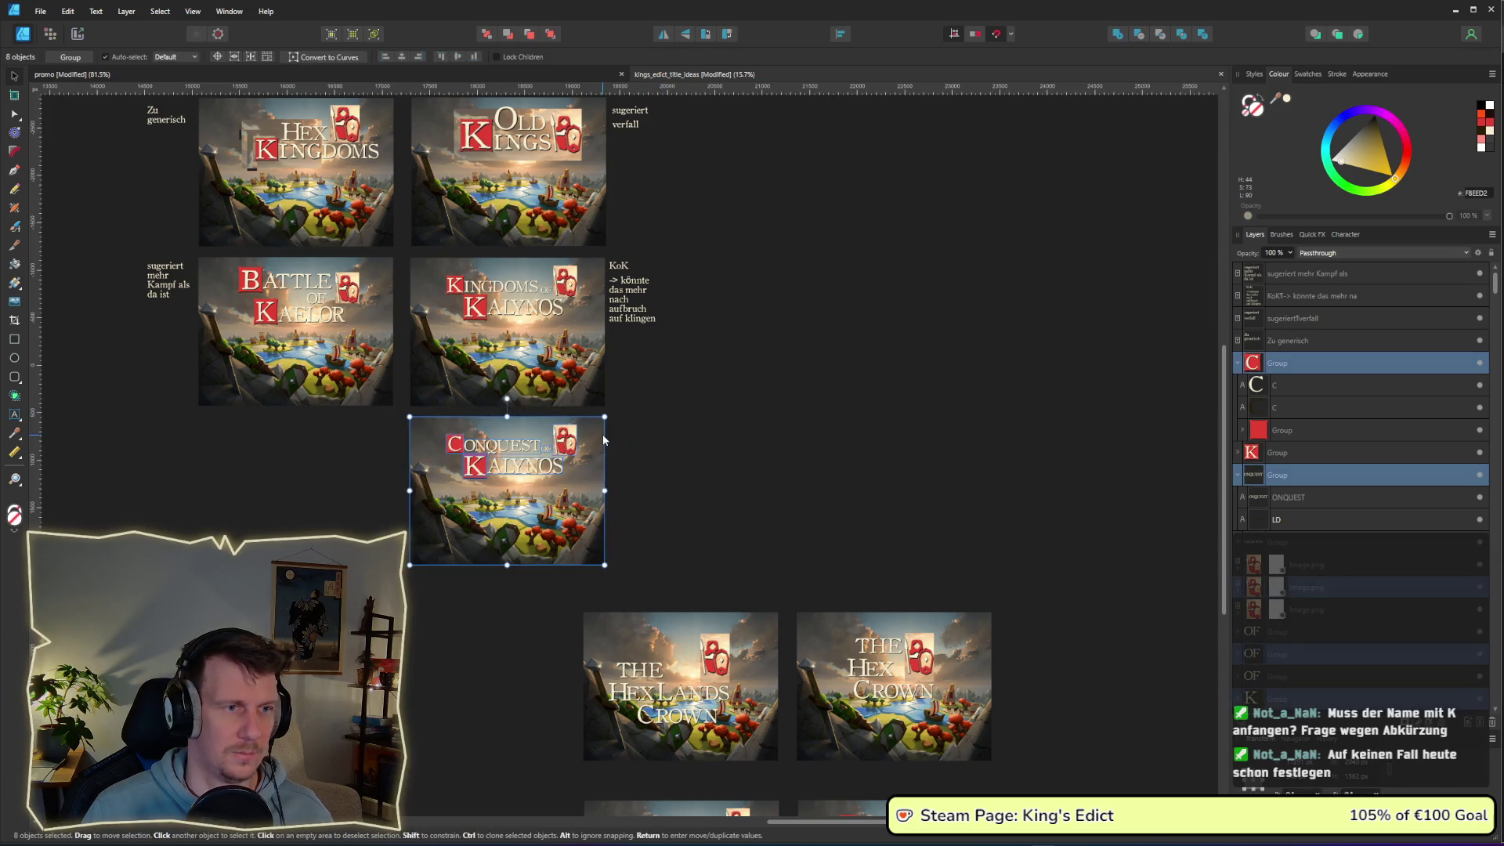
- Duplicate the Conquest of Kalynos mockup to its right, then select the Hex Kings mockups
mouse_move(590, 459)
left_mouse_down()
mouse_move(799, 462)
mouse_move(773, 467)
left_mouse_up()
left_click(895, 546)
scroll(874, 228, "down", 10)
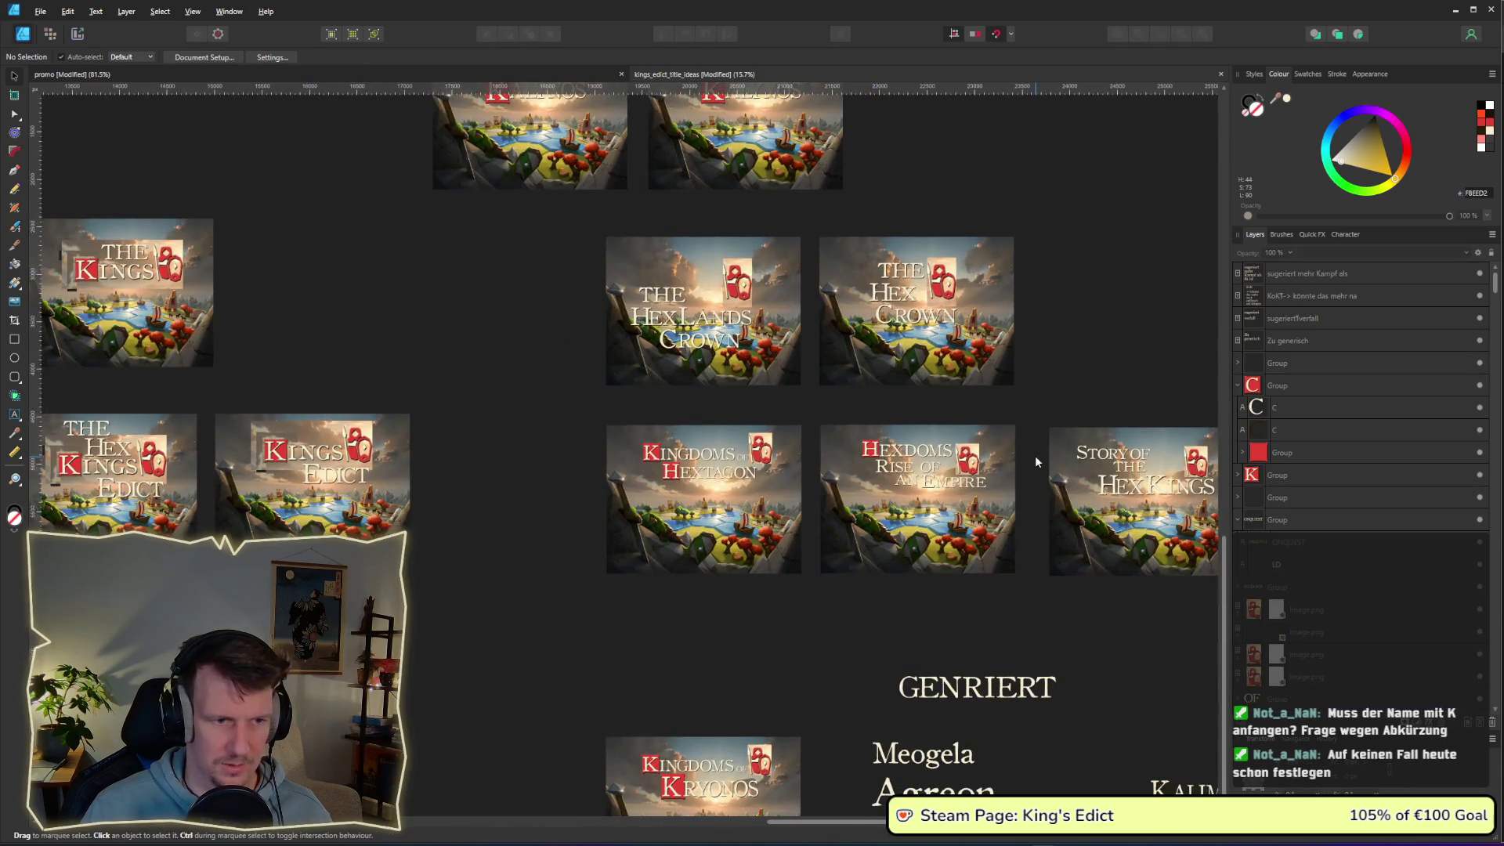
left_click_drag(1062, 523, 738, 284)
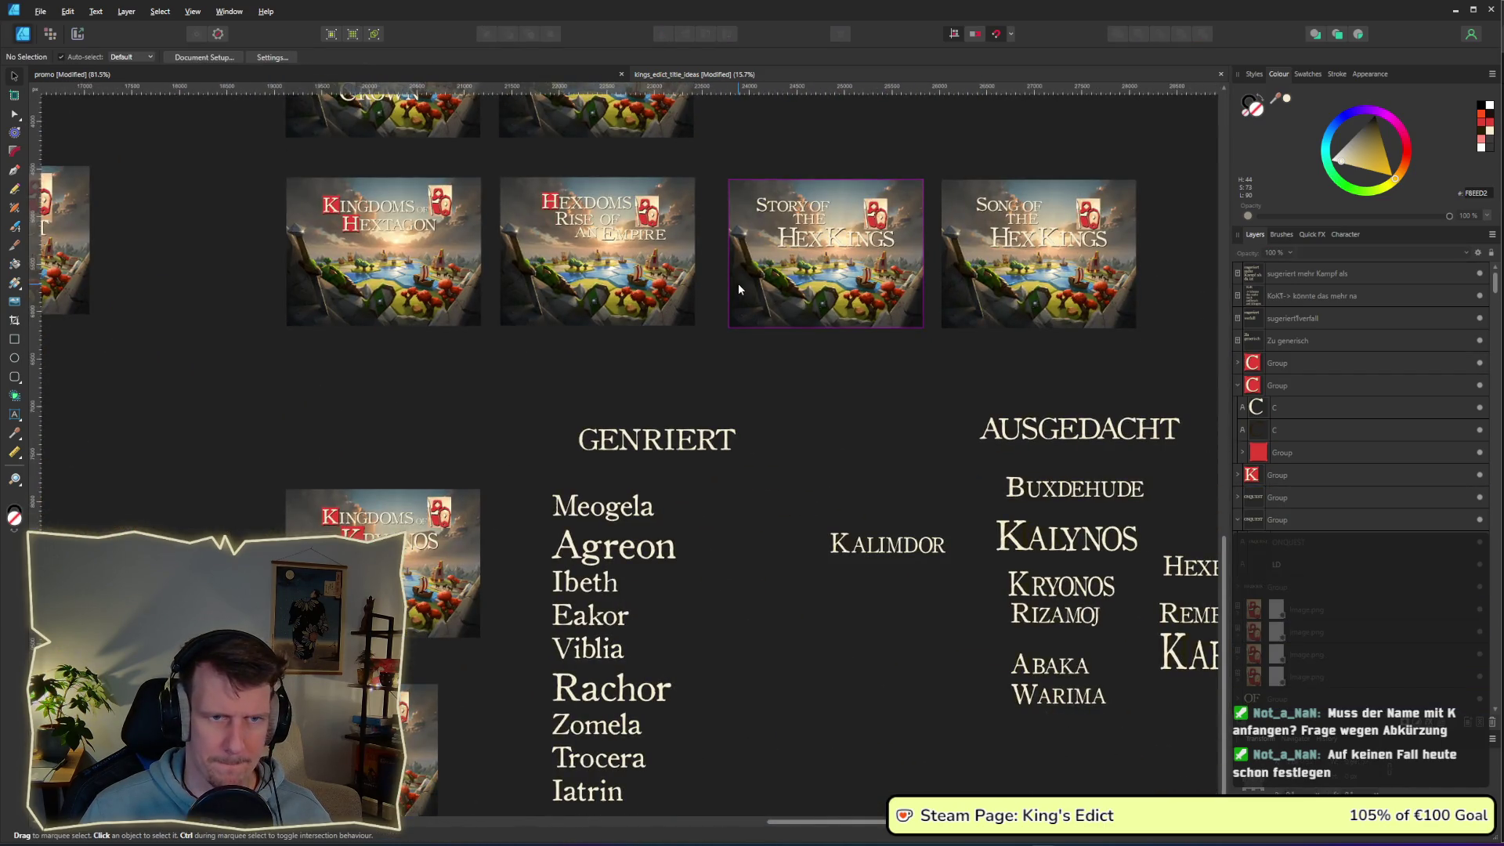
left_click(1091, 246)
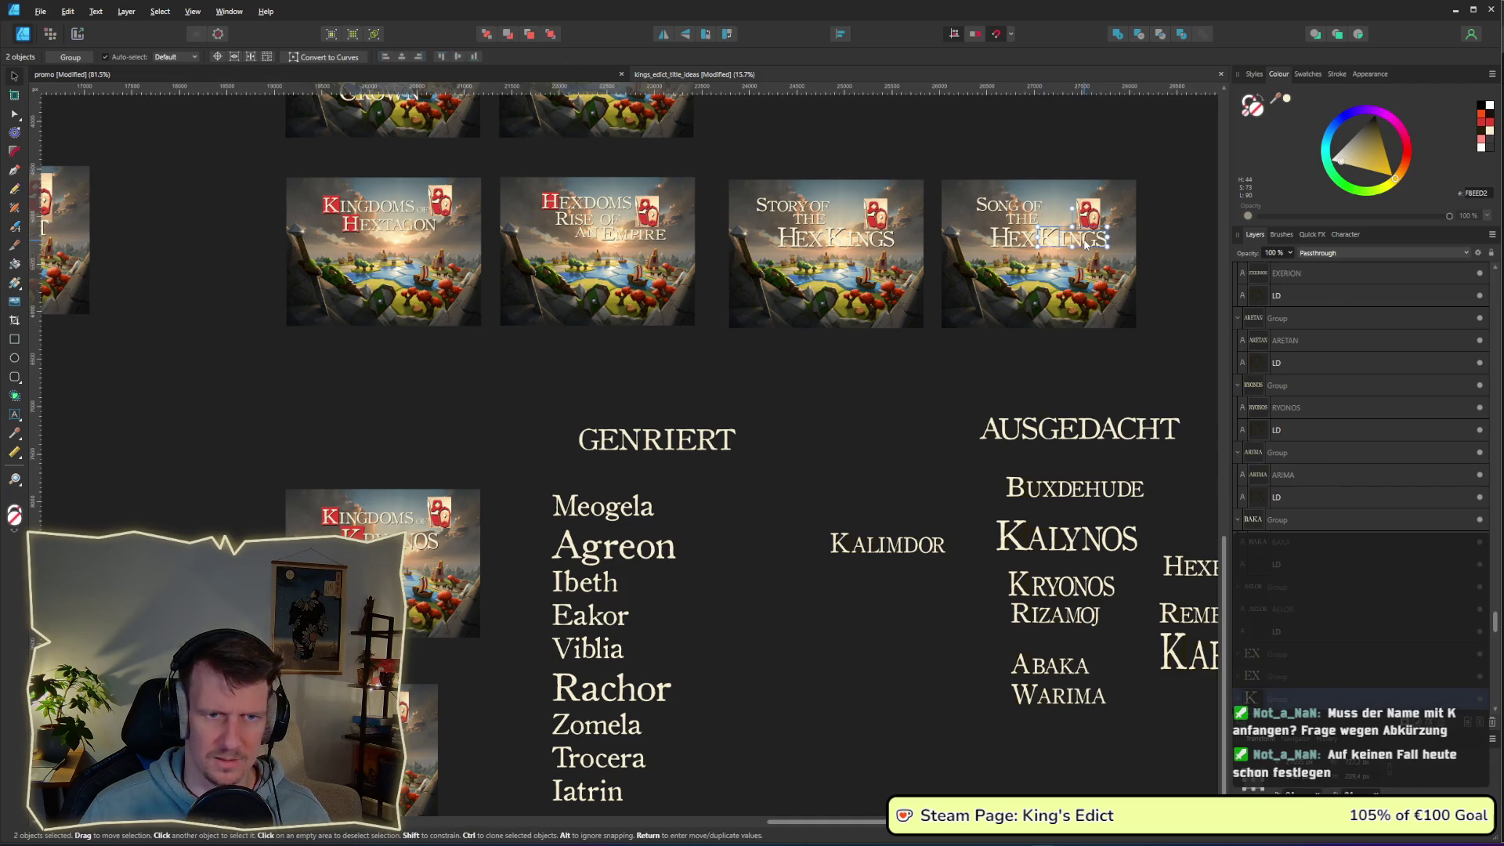
left_click(889, 222, "shift")
- Zoom into the copy and select its CONQUEST wording and red C tile
scroll(889, 221, "up", 5)
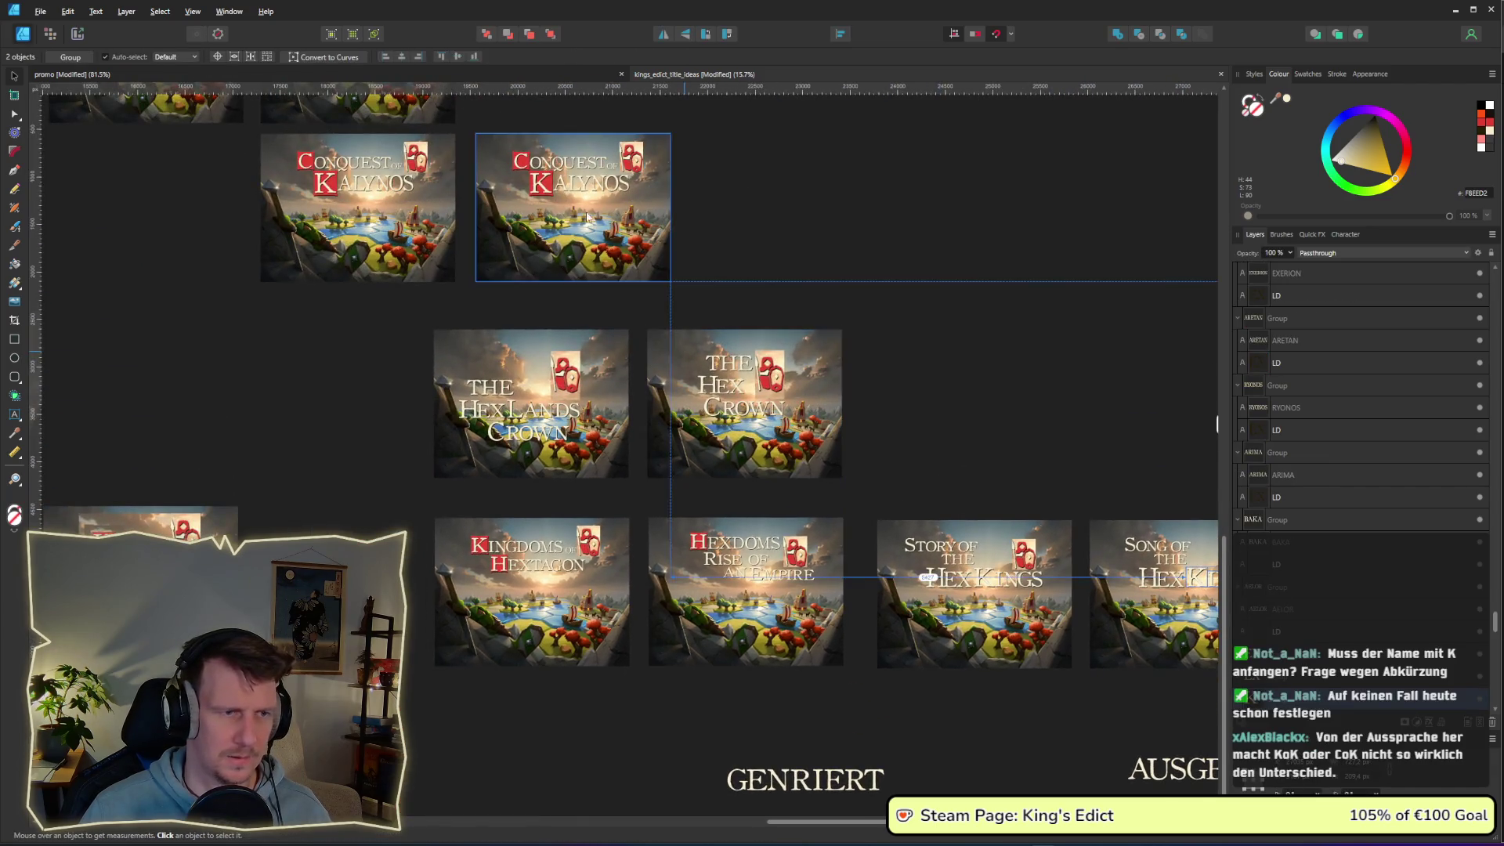
scroll(631, 310, "up", 4)
scroll(631, 310, "up", 2)
left_click(547, 274)
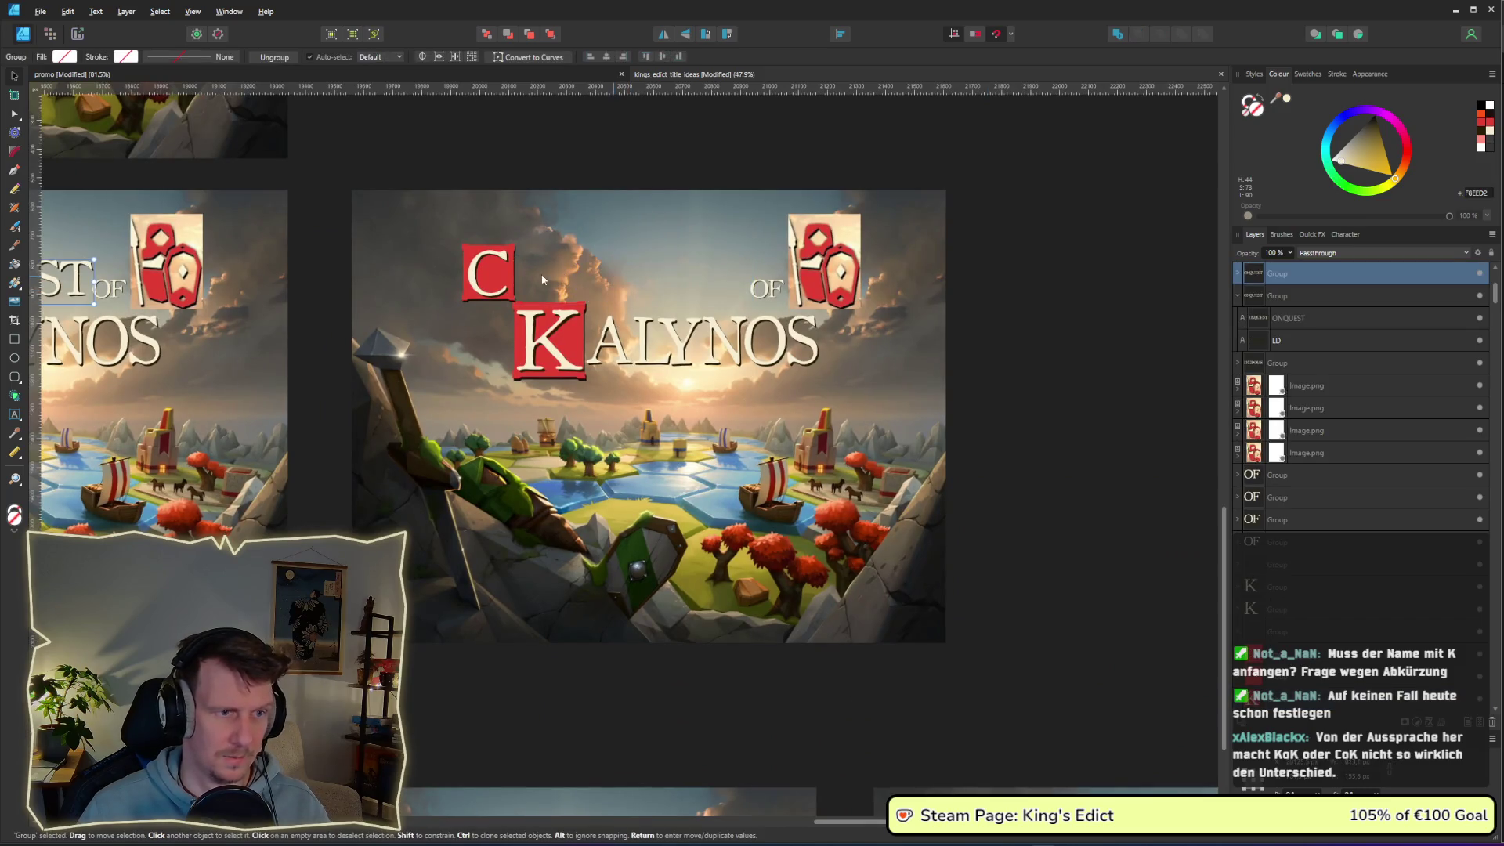
left_click(495, 292)
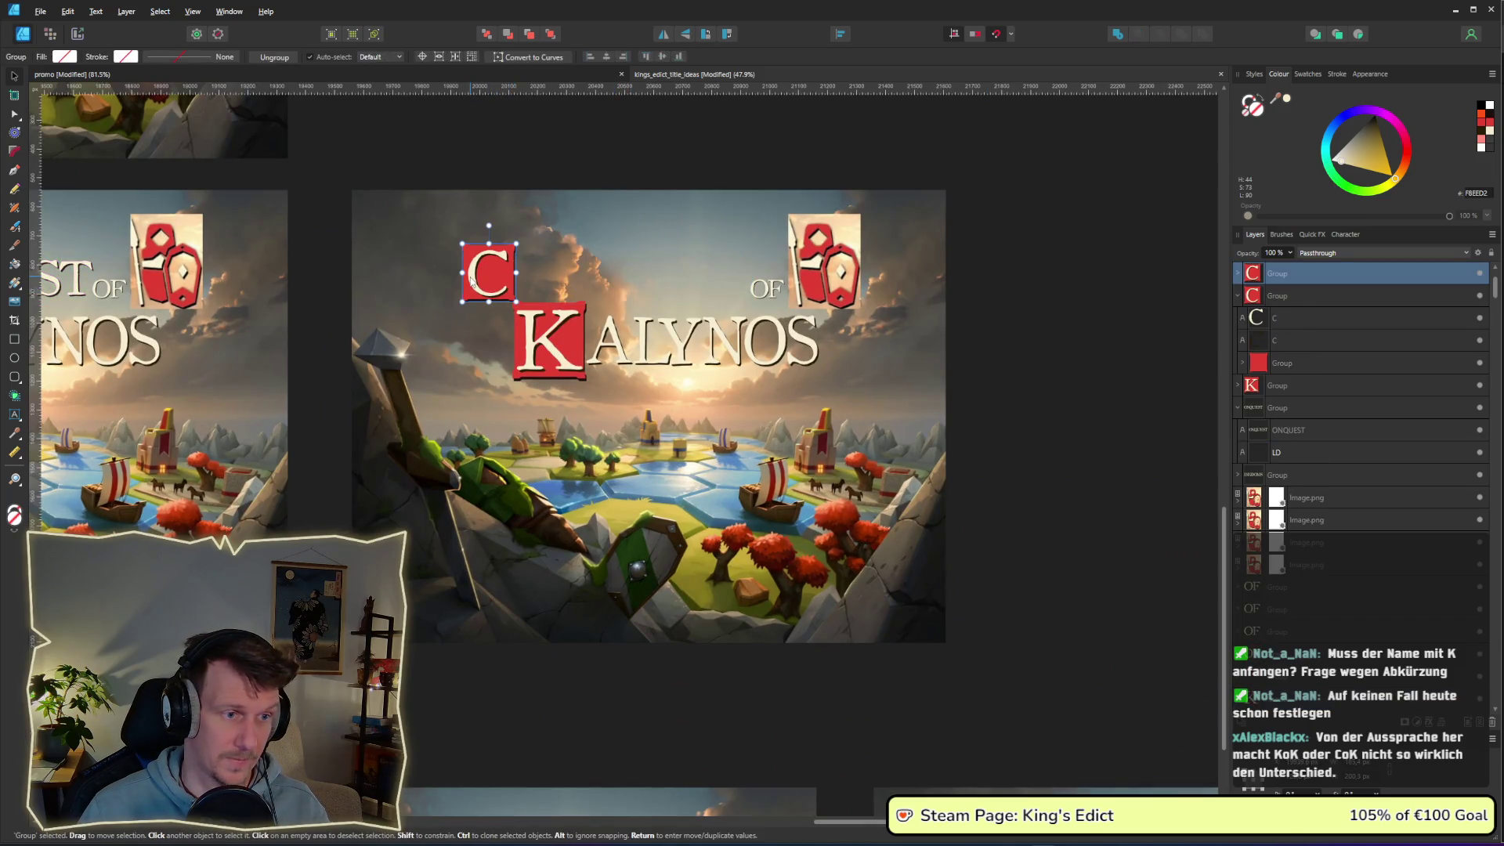
- Delete the C letter and paste the KINGS wording beside the red tile
double_click(475, 283)
key("Delete")
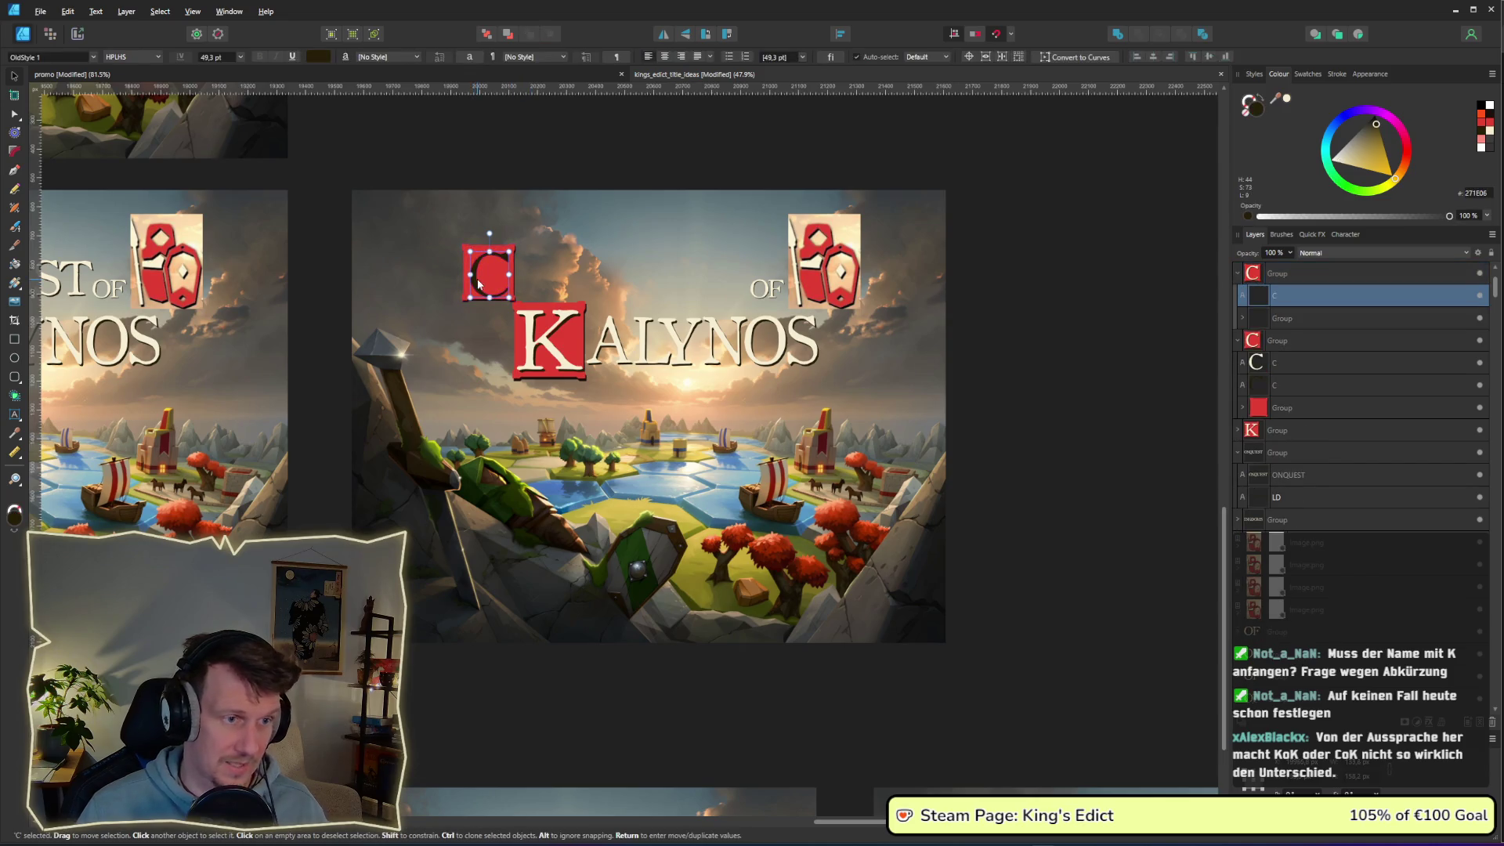
key("Delete")
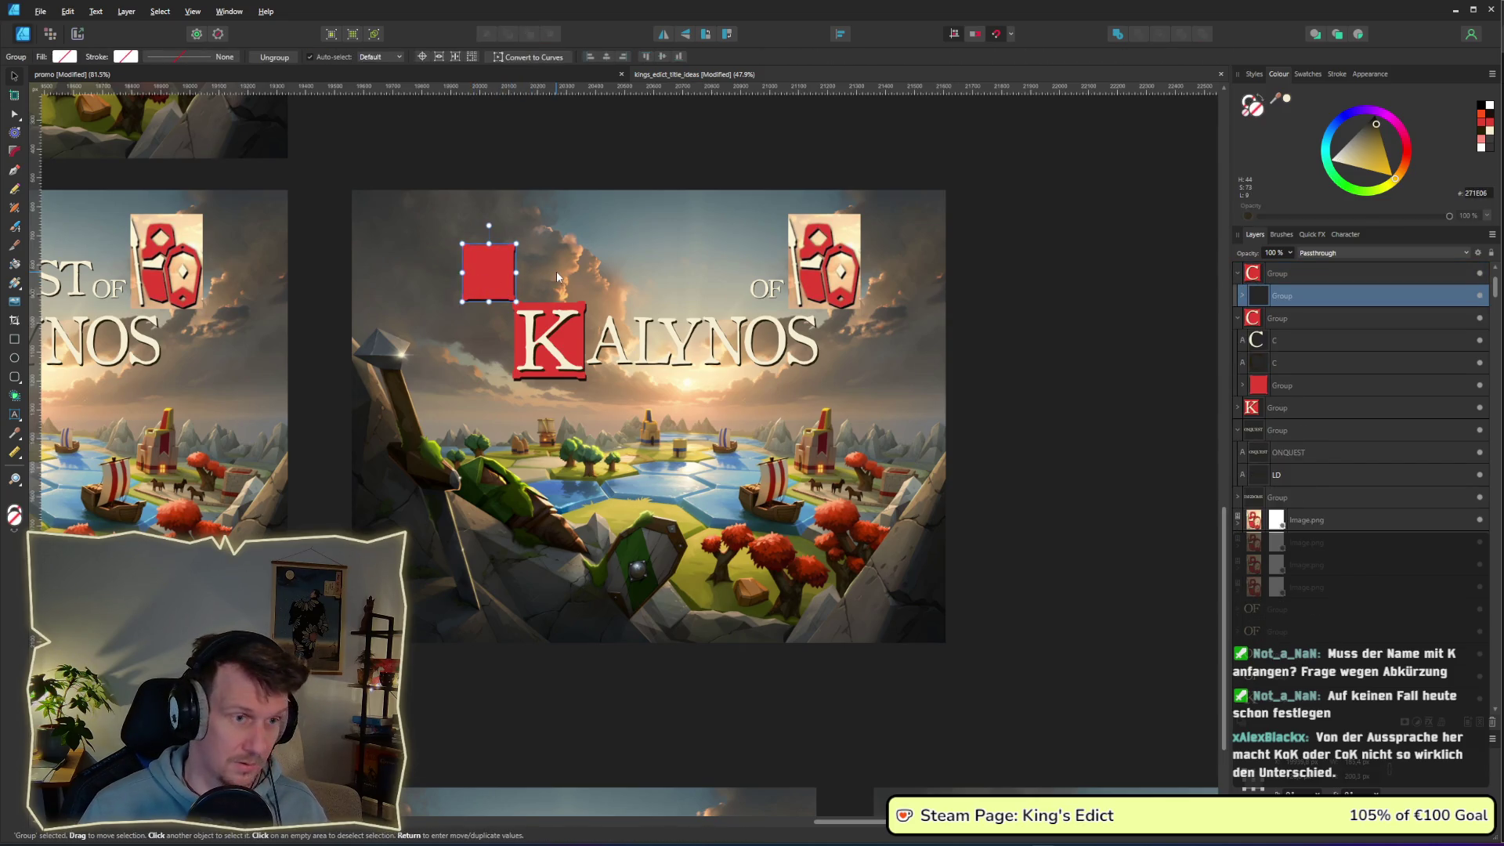
key("ctrl+v")
left_click_drag(592, 194, 621, 282)
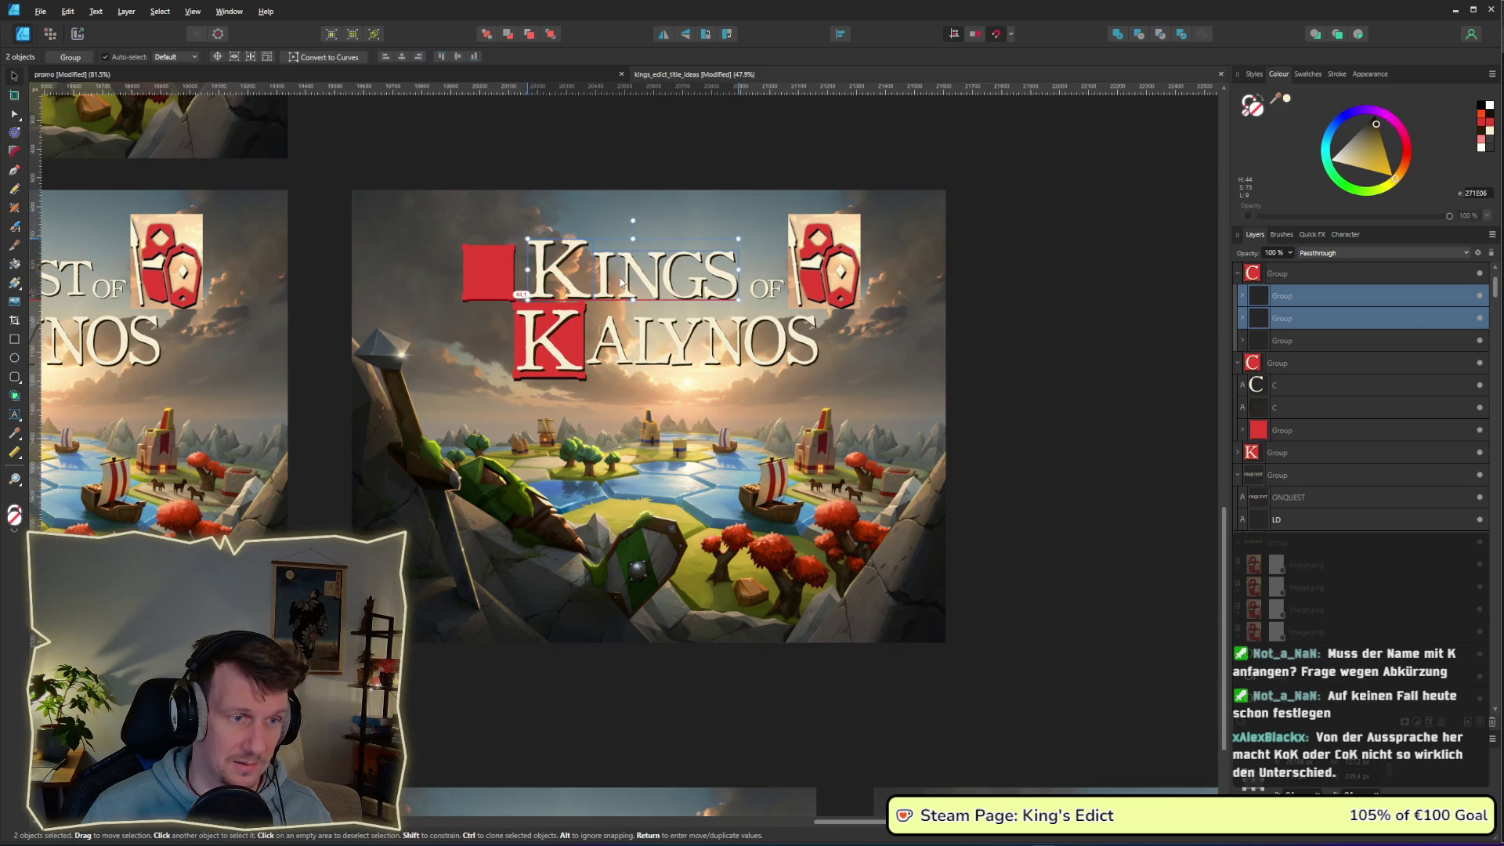
- Fit the red square behind the K of KINGS and move OF beside KINGS
left_click(477, 260)
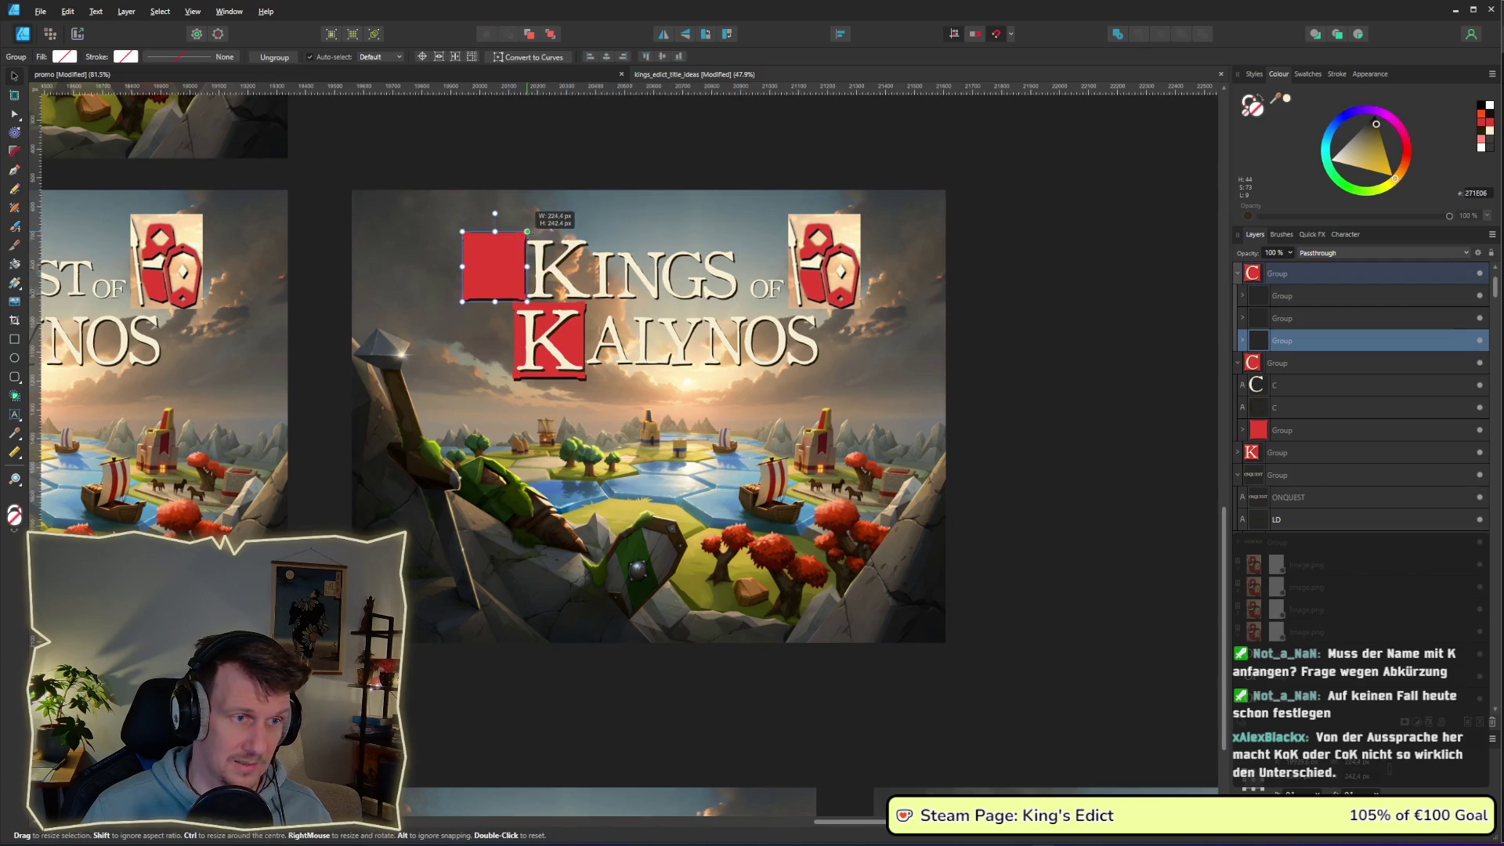
left_click_drag(514, 247, 552, 267)
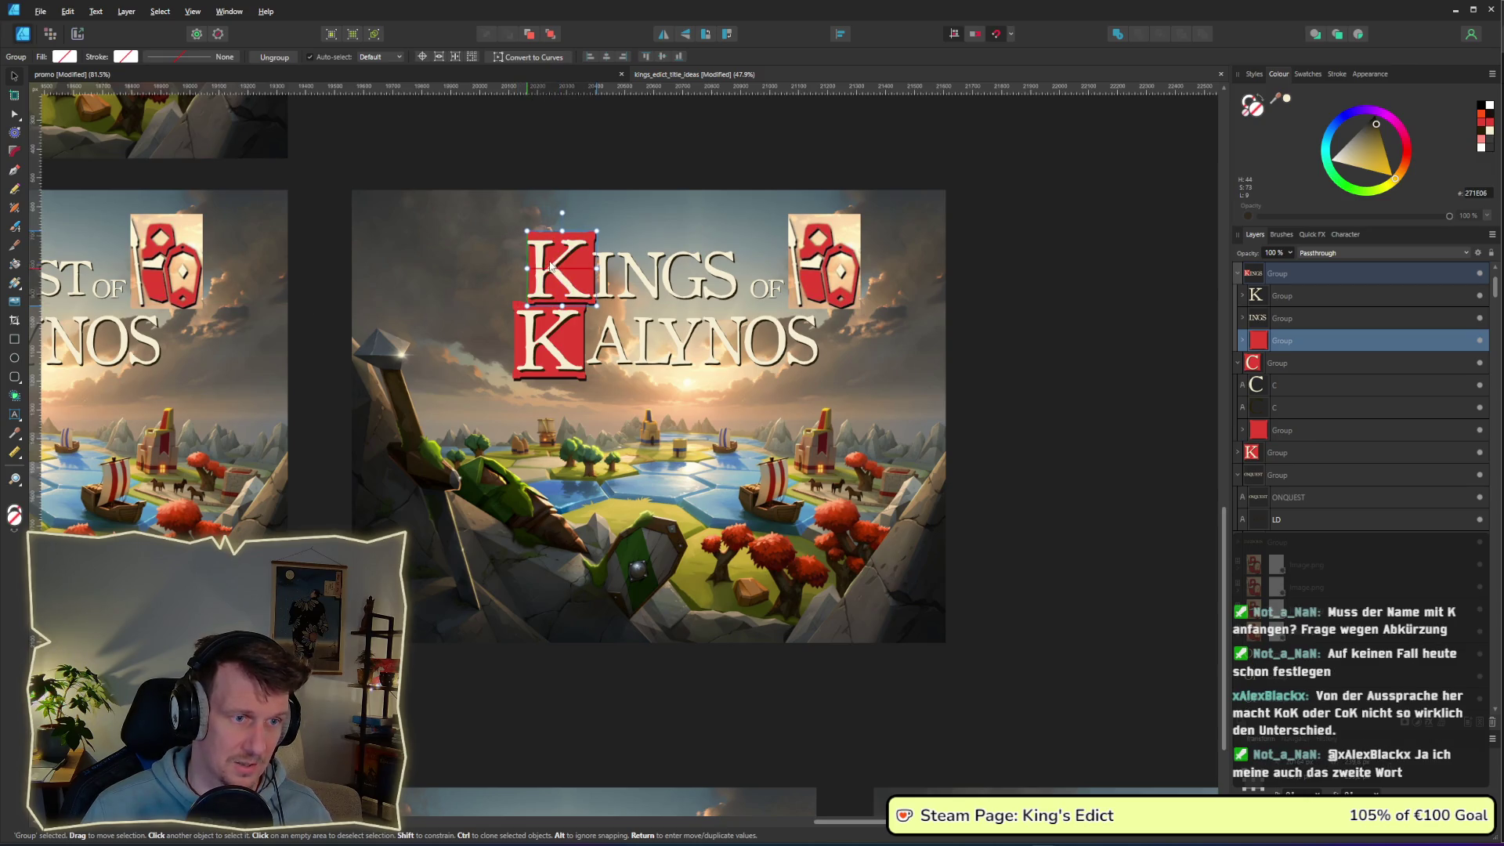
left_click(562, 282, "shift")
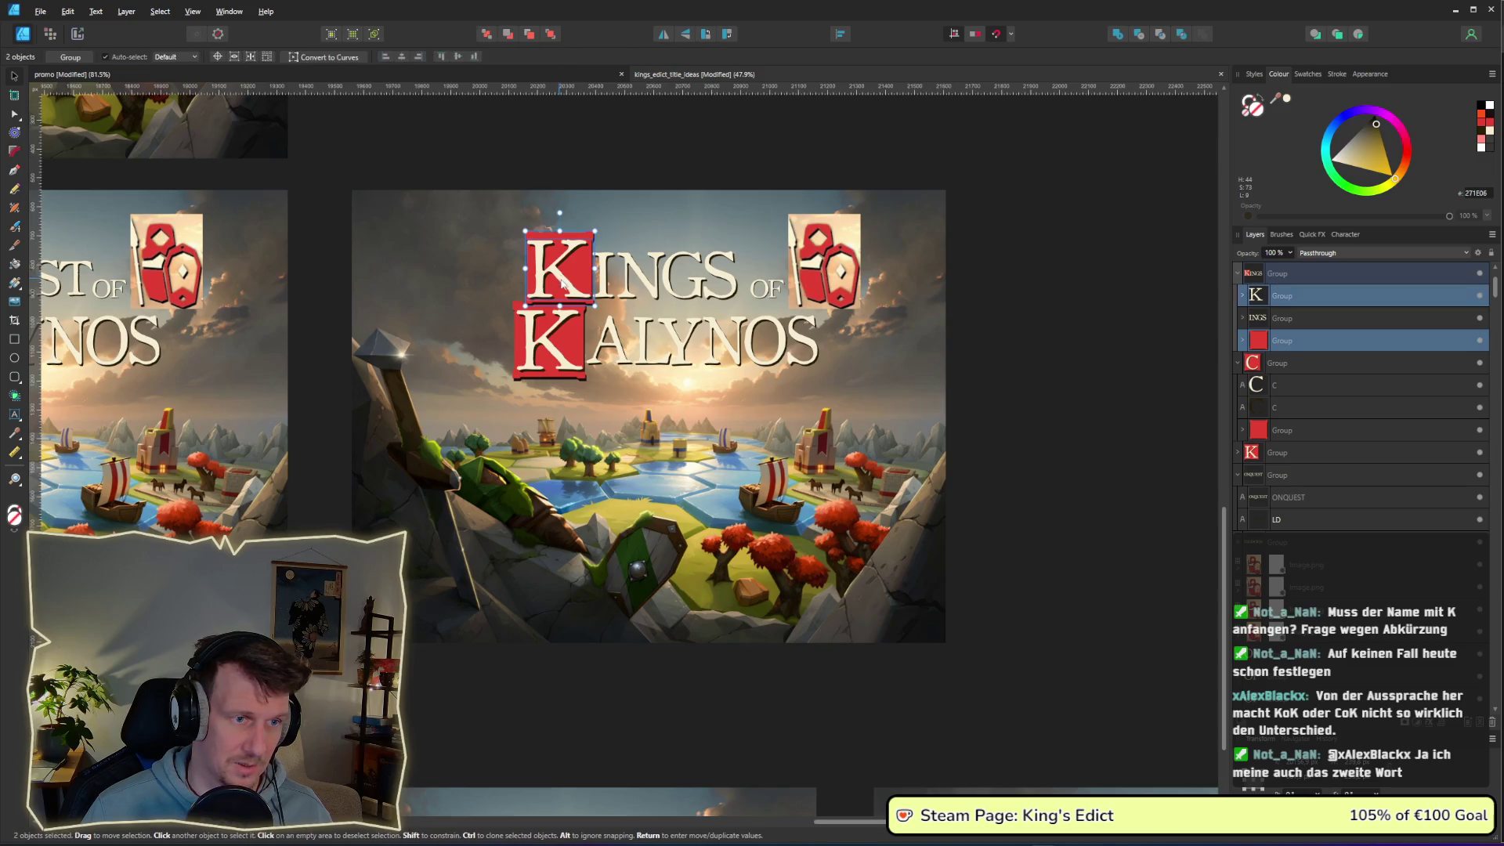
left_click(649, 288)
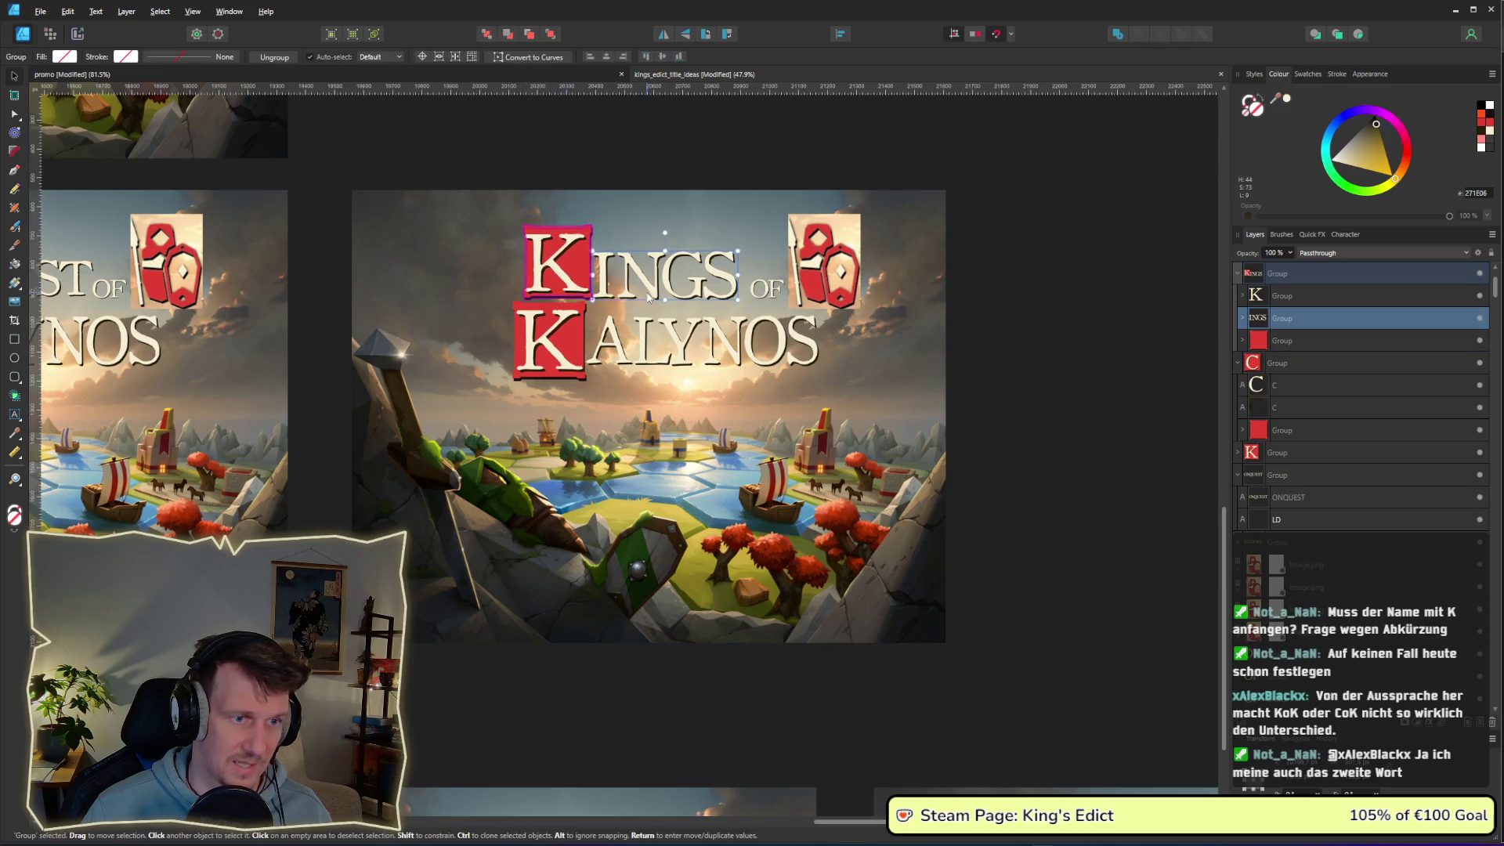
left_click(1044, 314)
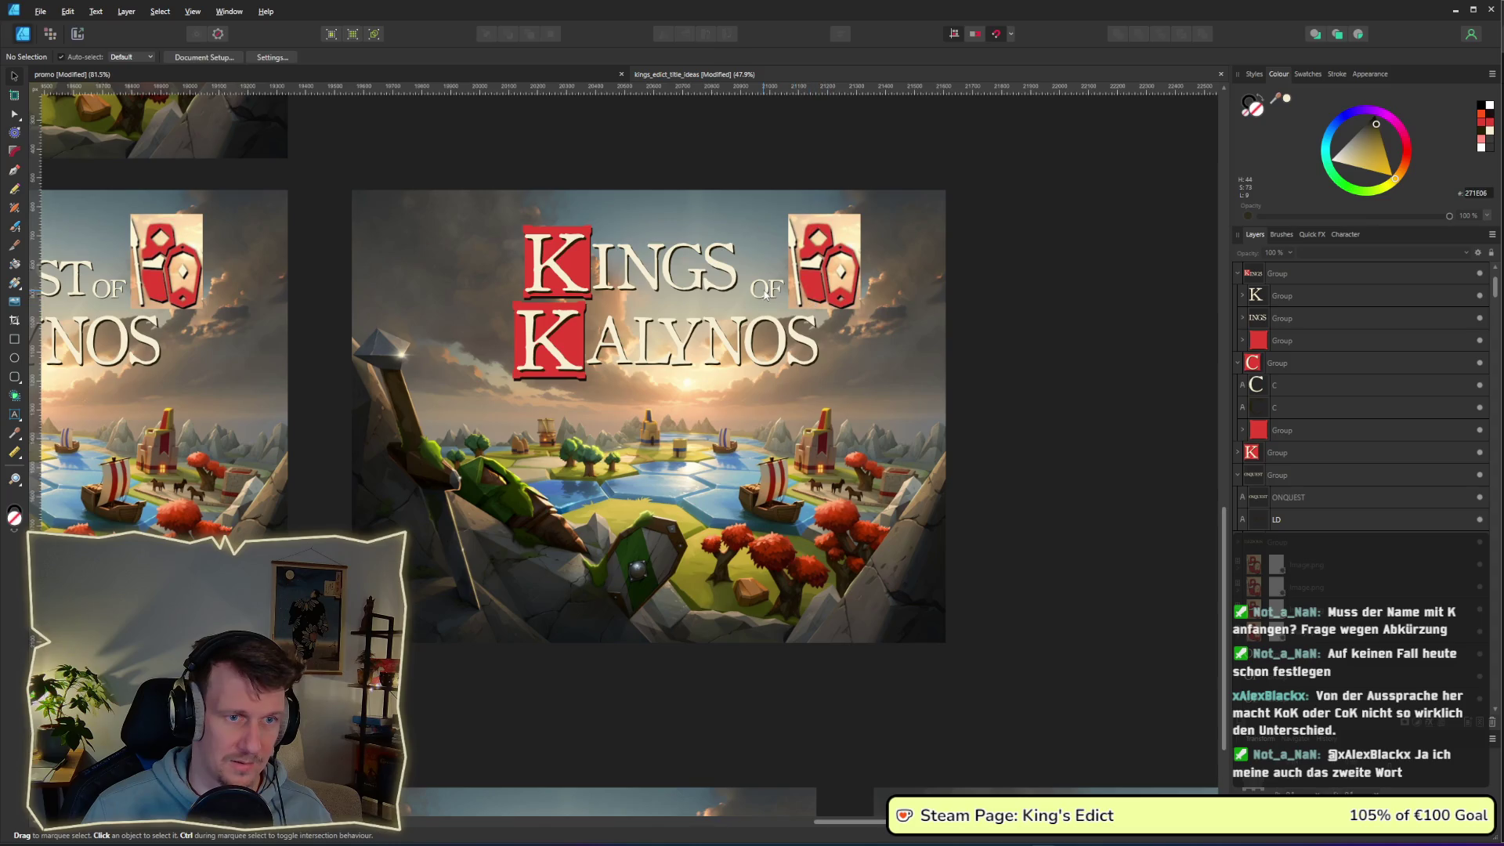
left_click_drag(771, 306, 778, 287)
left_click(986, 338)
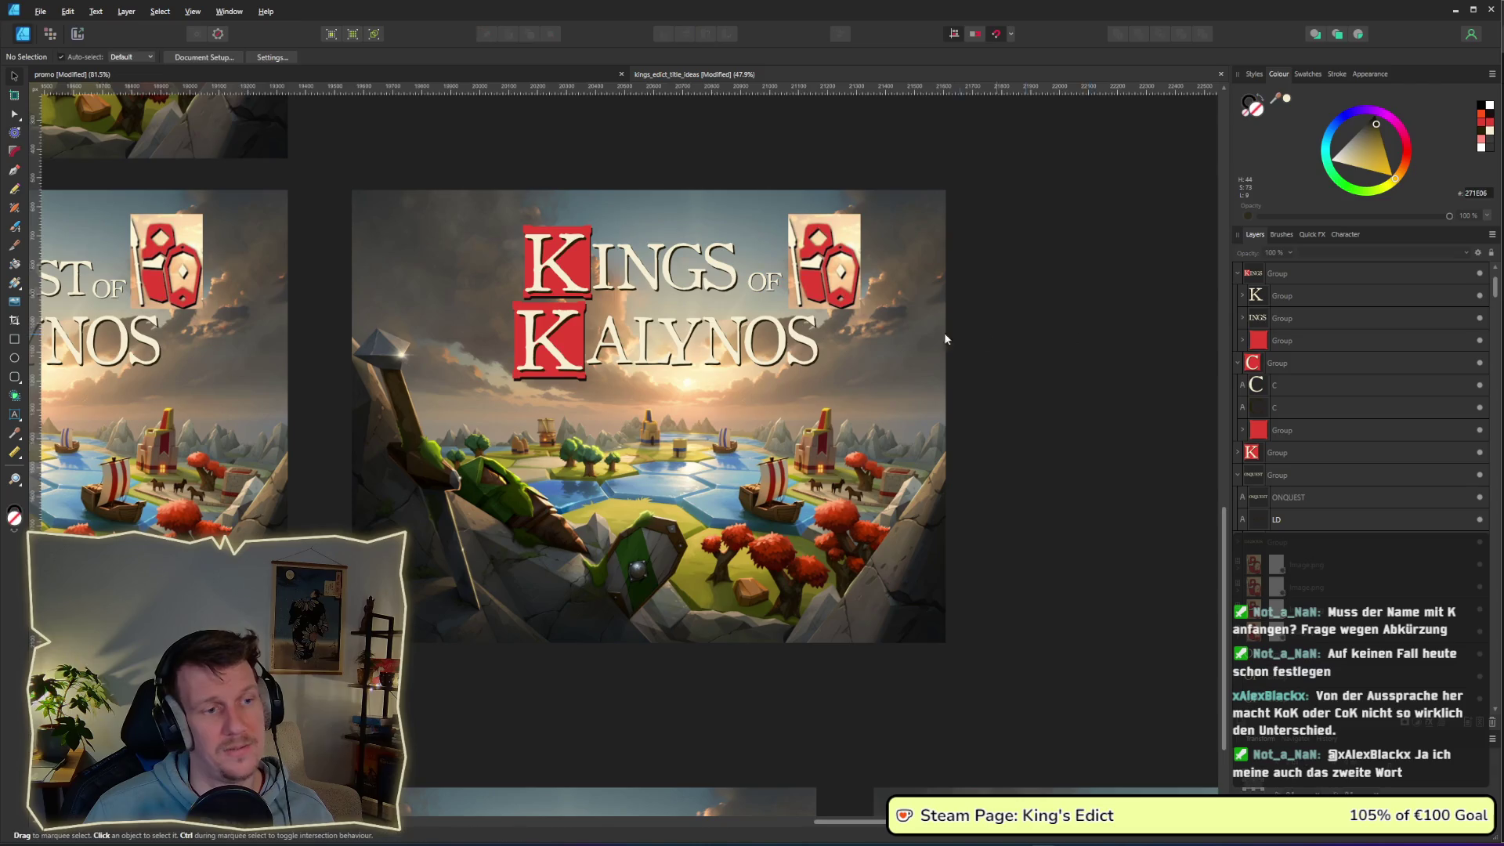
- Drag the small OF down beneath KINGS in the Kings of Kalynos mockup
scroll(986, 338, "down", 2)
scroll(506, 316, "left", 5)
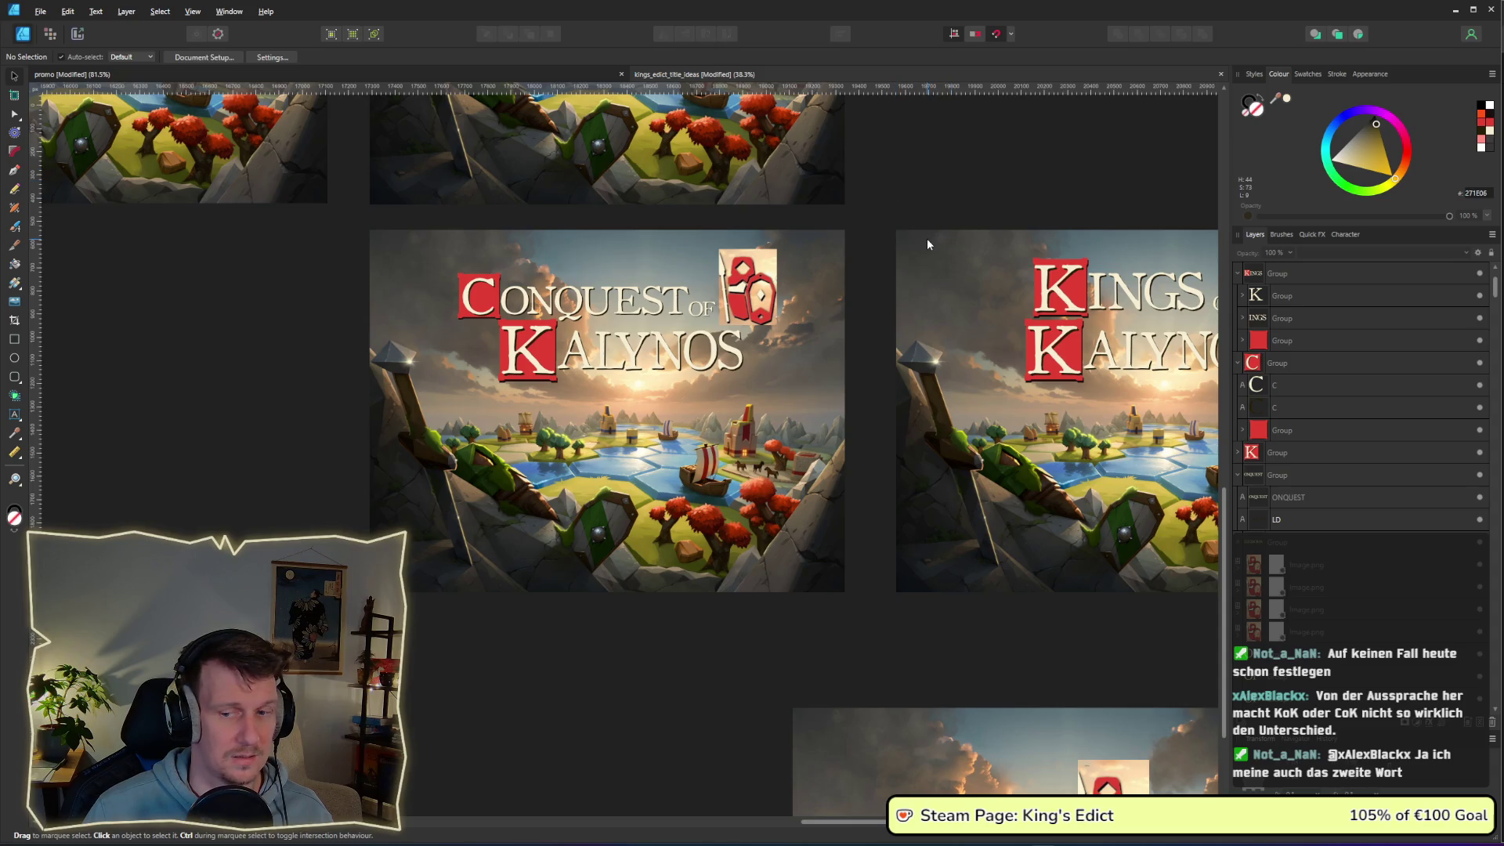
left_click_drag(927, 244, 719, 243)
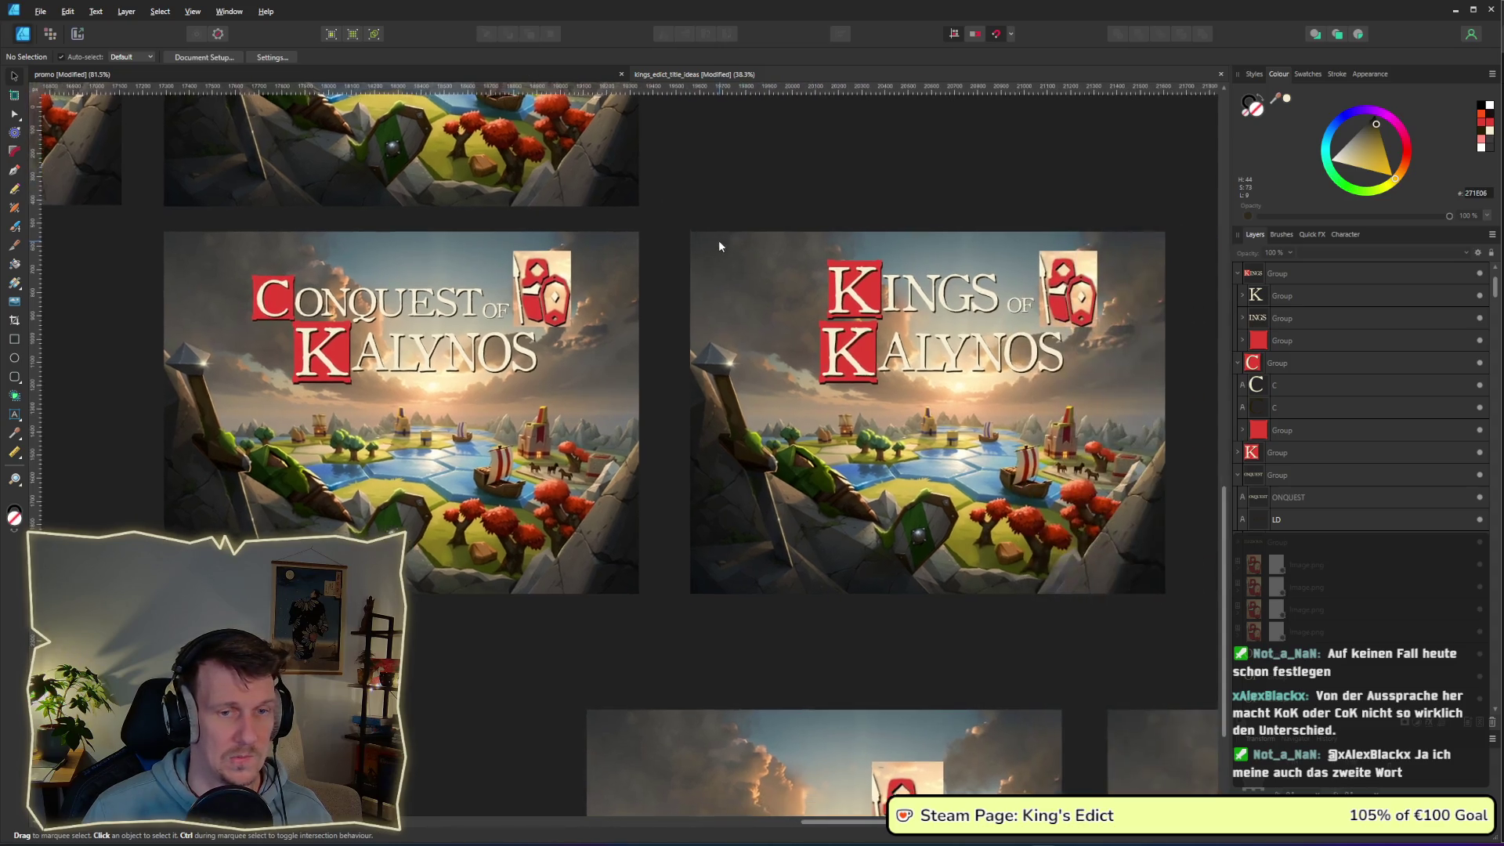
left_click_drag(775, 190, 1008, 332)
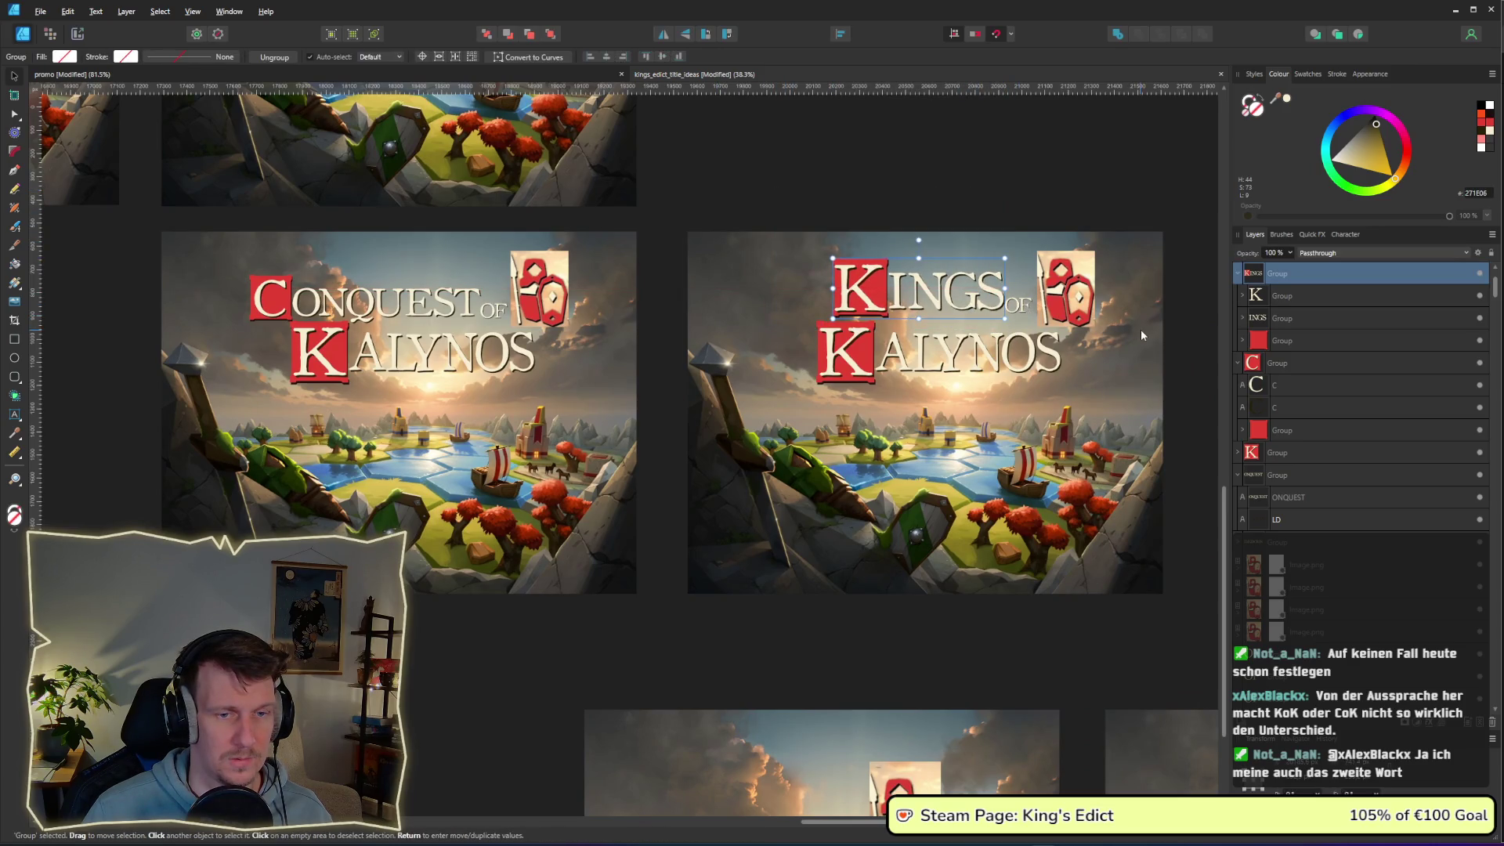
left_click(1163, 223)
mouse_move(1017, 304)
left_mouse_down()
mouse_move(1007, 328)
mouse_move(947, 328)
left_mouse_up()
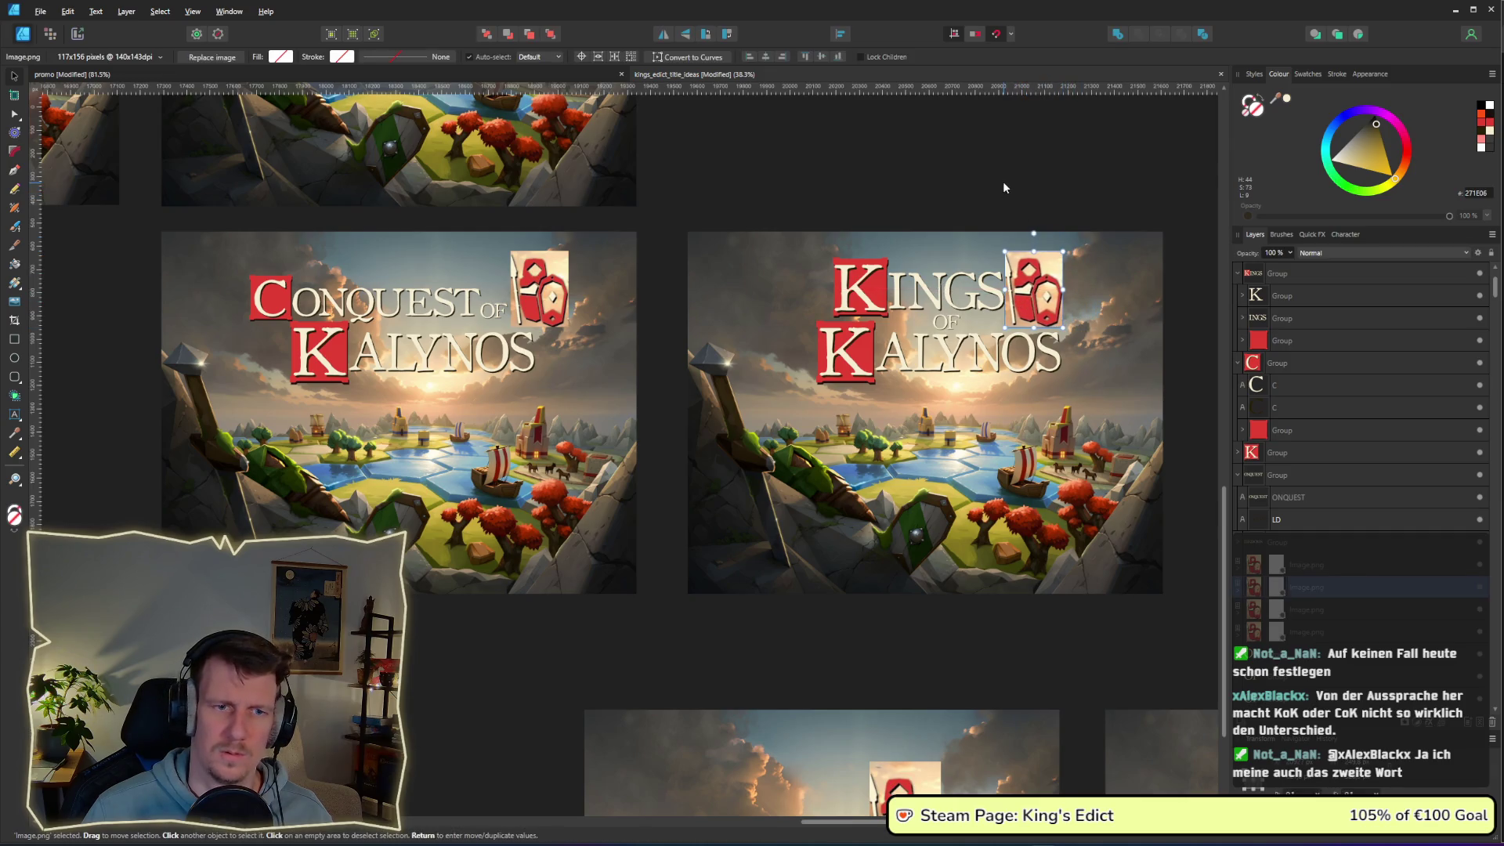
left_click(1002, 184)
scroll(1007, 251, "down", 2, "ctrl")
scroll(1007, 252, "down", 2, "ctrl")
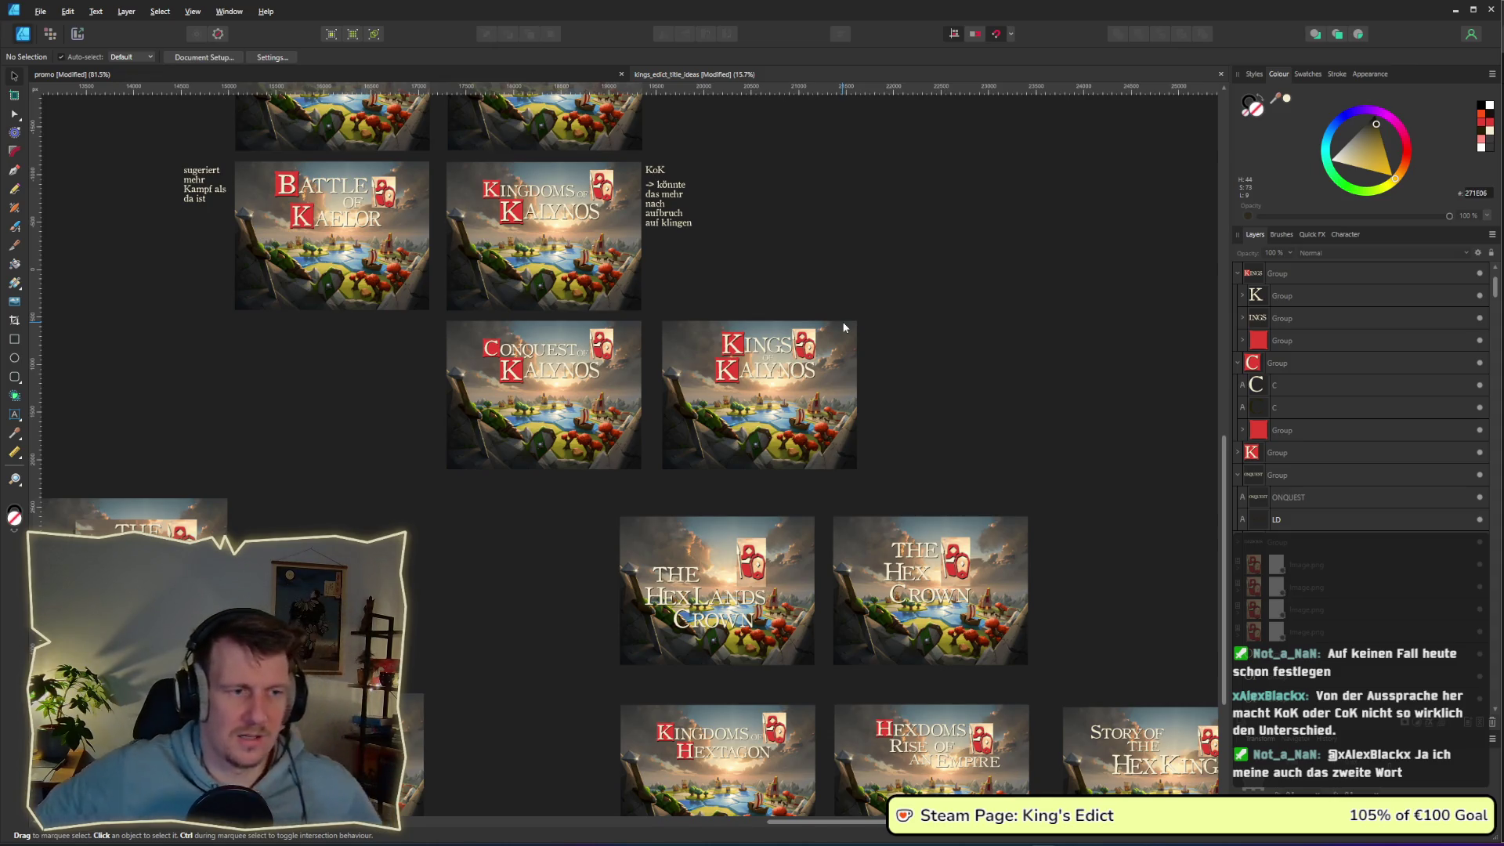
- Move the Conquest of Kalynos mockup up and to the right
left_click_drag(744, 270, 757, 381)
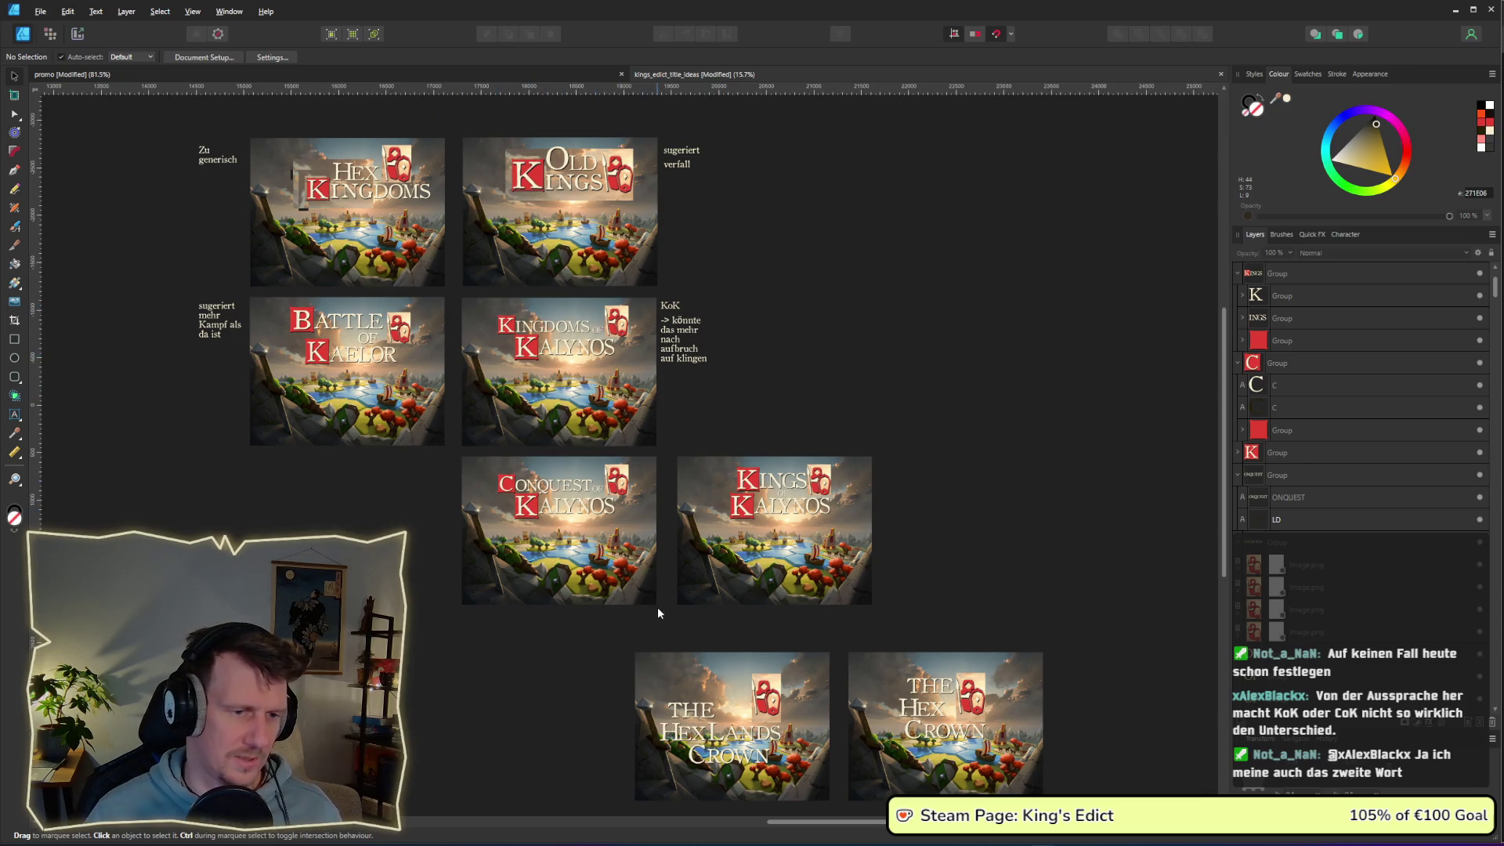
left_click_drag(660, 613, 449, 457)
mouse_move(526, 521)
left_mouse_down()
mouse_move(904, 199)
mouse_move(874, 189)
left_mouse_up()
scroll(775, 289, "right", 5)
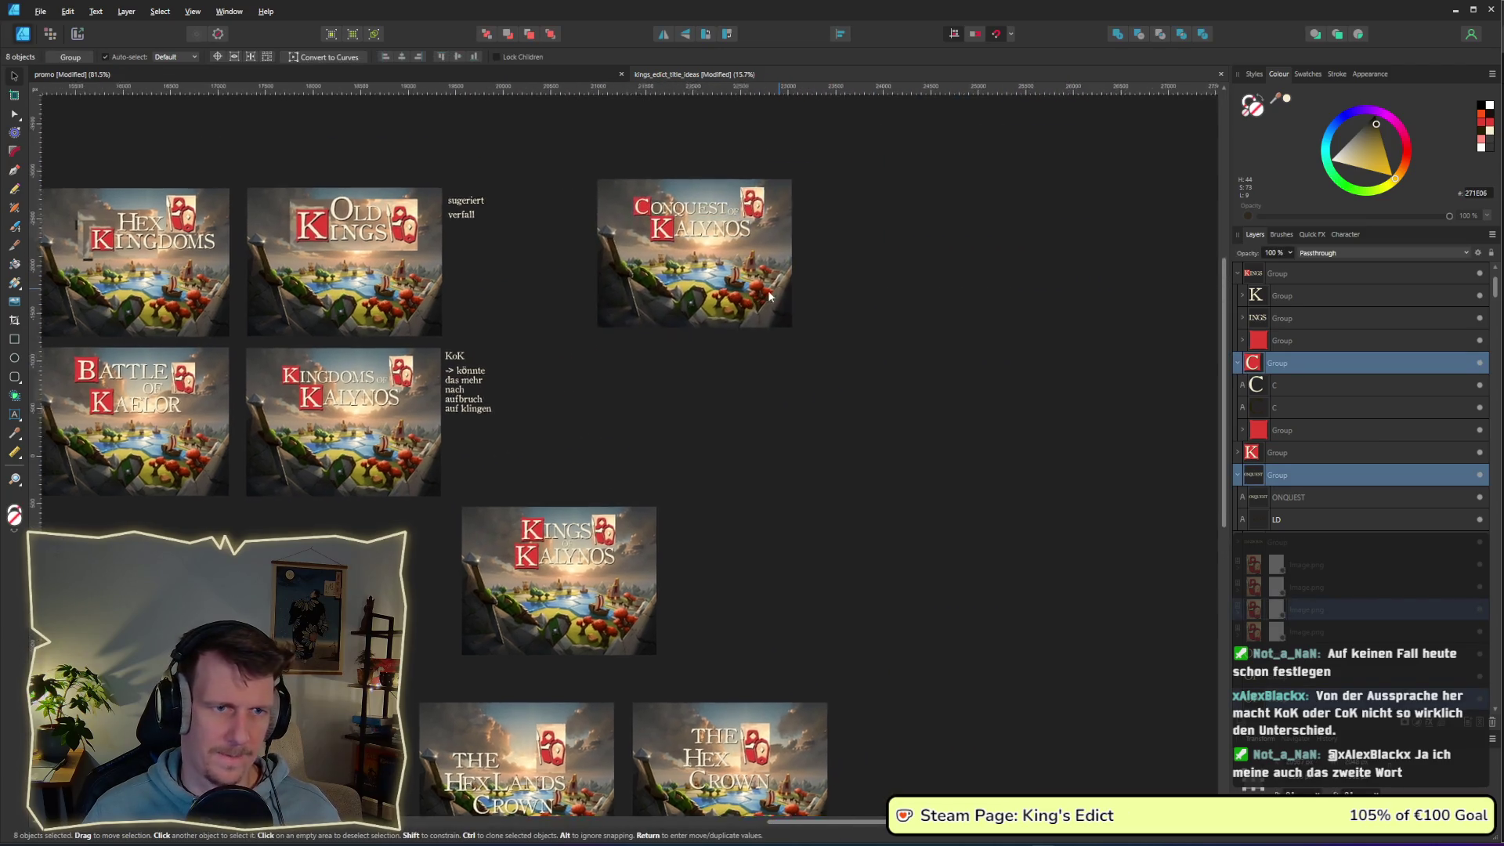
left_click(434, 519)
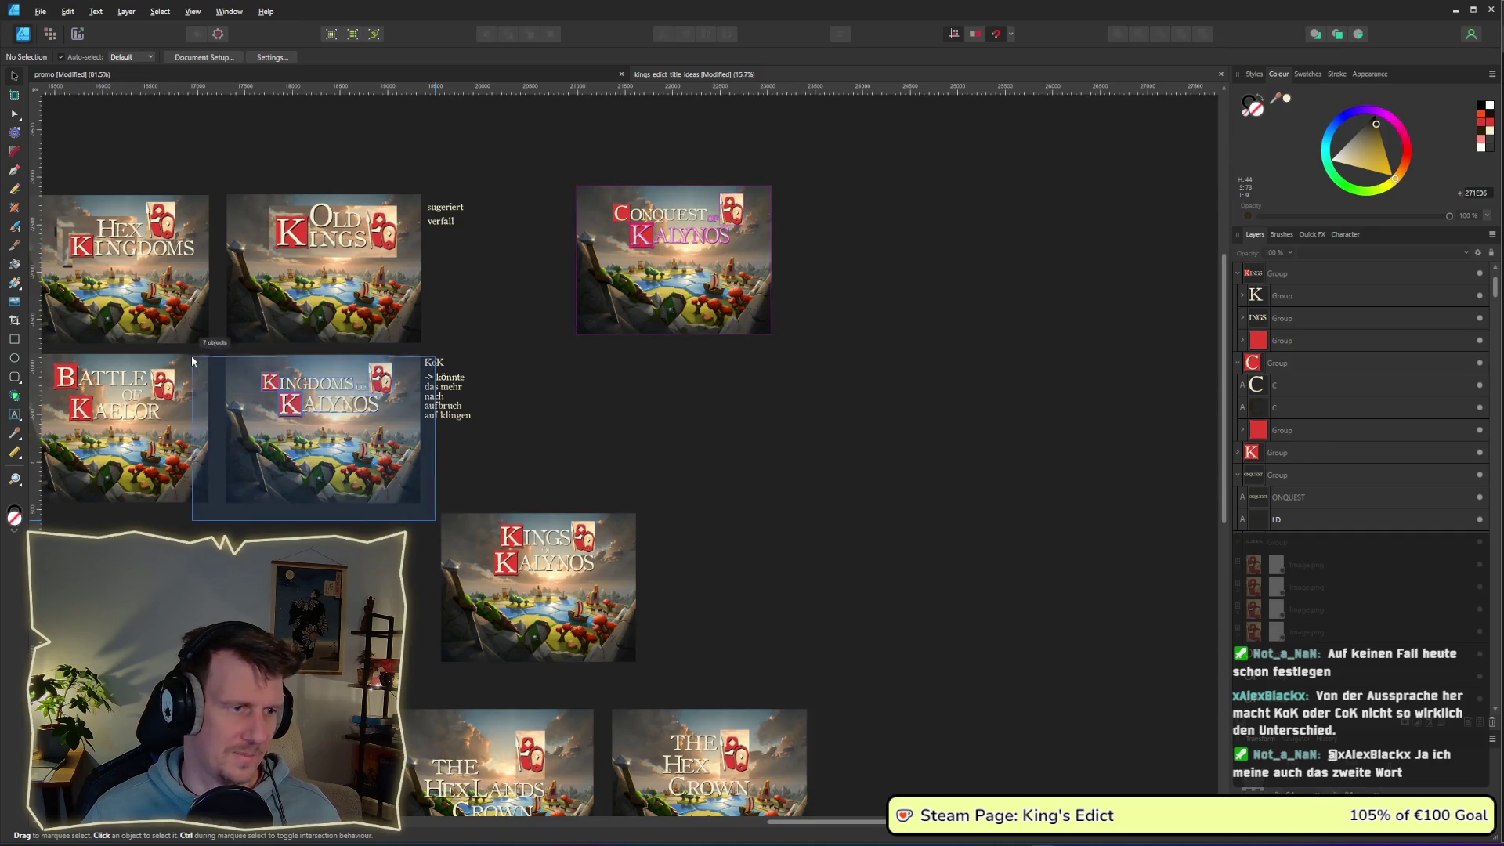
- Place Kingdoms of Kalynos beside Conquest of Kalynos and move Kings of Kalynos into the gap
left_click(242, 408)
mouse_move(242, 408)
left_mouse_down()
mouse_move(325, 407)
mouse_move(808, 259)
left_mouse_up()
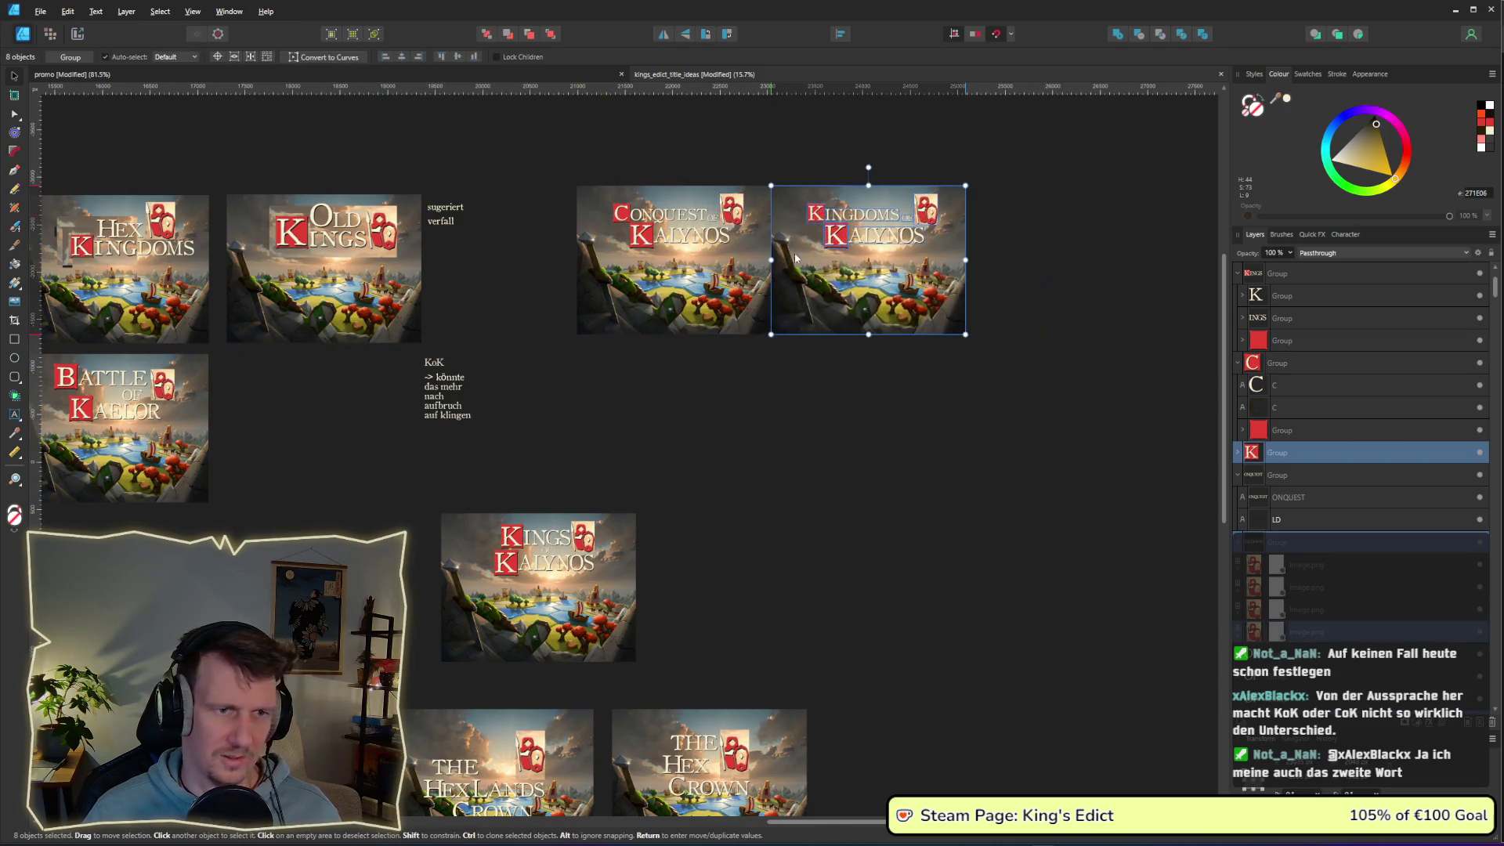
left_click(779, 379)
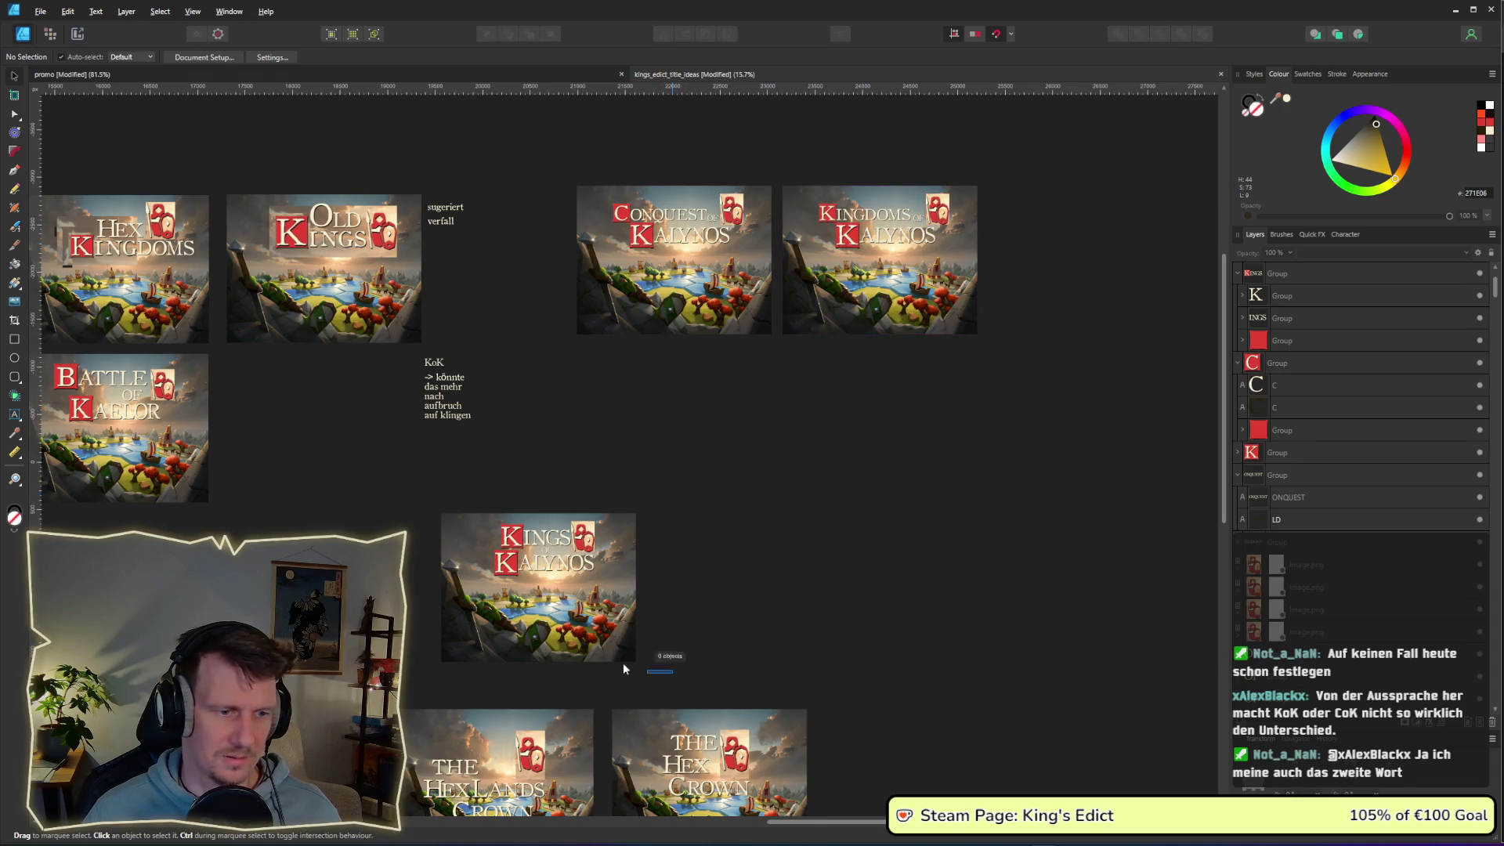
left_click_drag(641, 672, 430, 505)
mouse_move(540, 587)
left_mouse_down()
mouse_move(761, 500)
mouse_move(774, 453)
mouse_move(484, 518)
mouse_move(605, 572)
mouse_move(569, 619)
left_mouse_up()
- Shift the Conquest and Kingdoms of Kalynos pair slightly lower
left_click(798, 478)
scroll(825, 509, "up", 2)
scroll(746, 378, "up", 4)
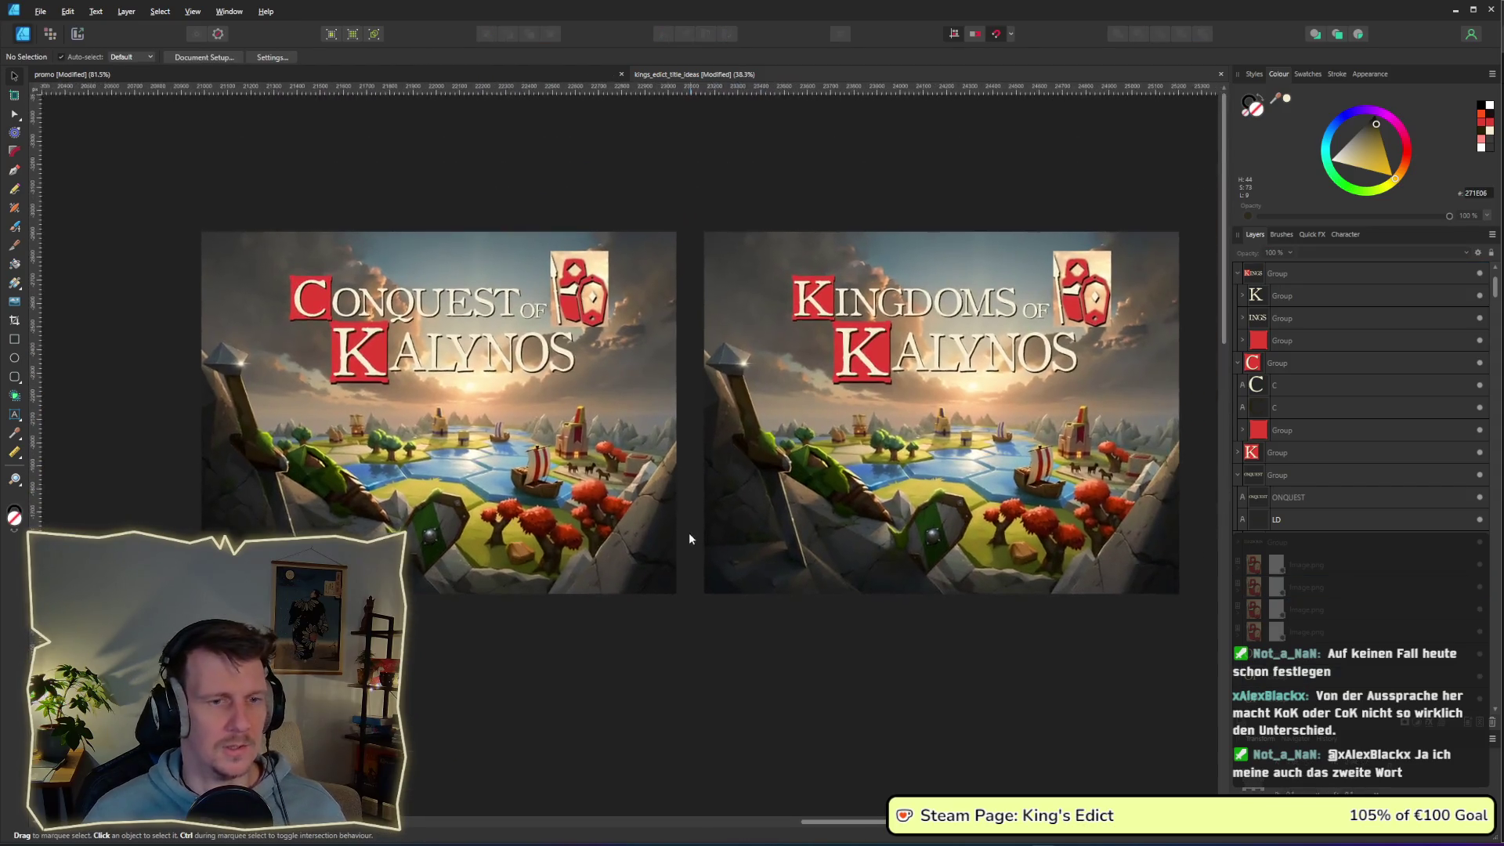
left_click_drag(690, 537, 673, 550)
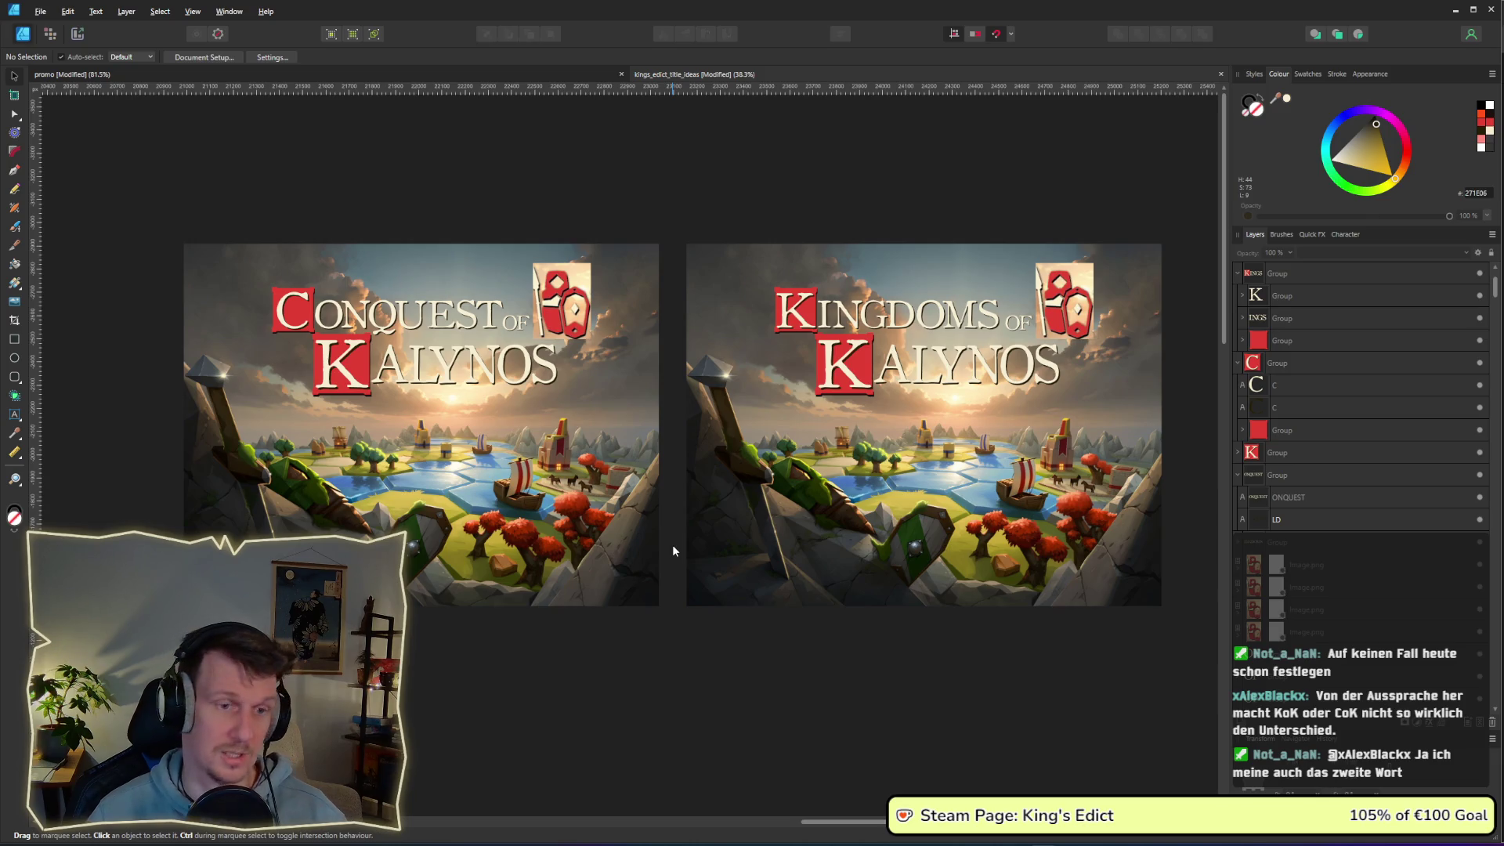
scroll(675, 518, "down", 1)
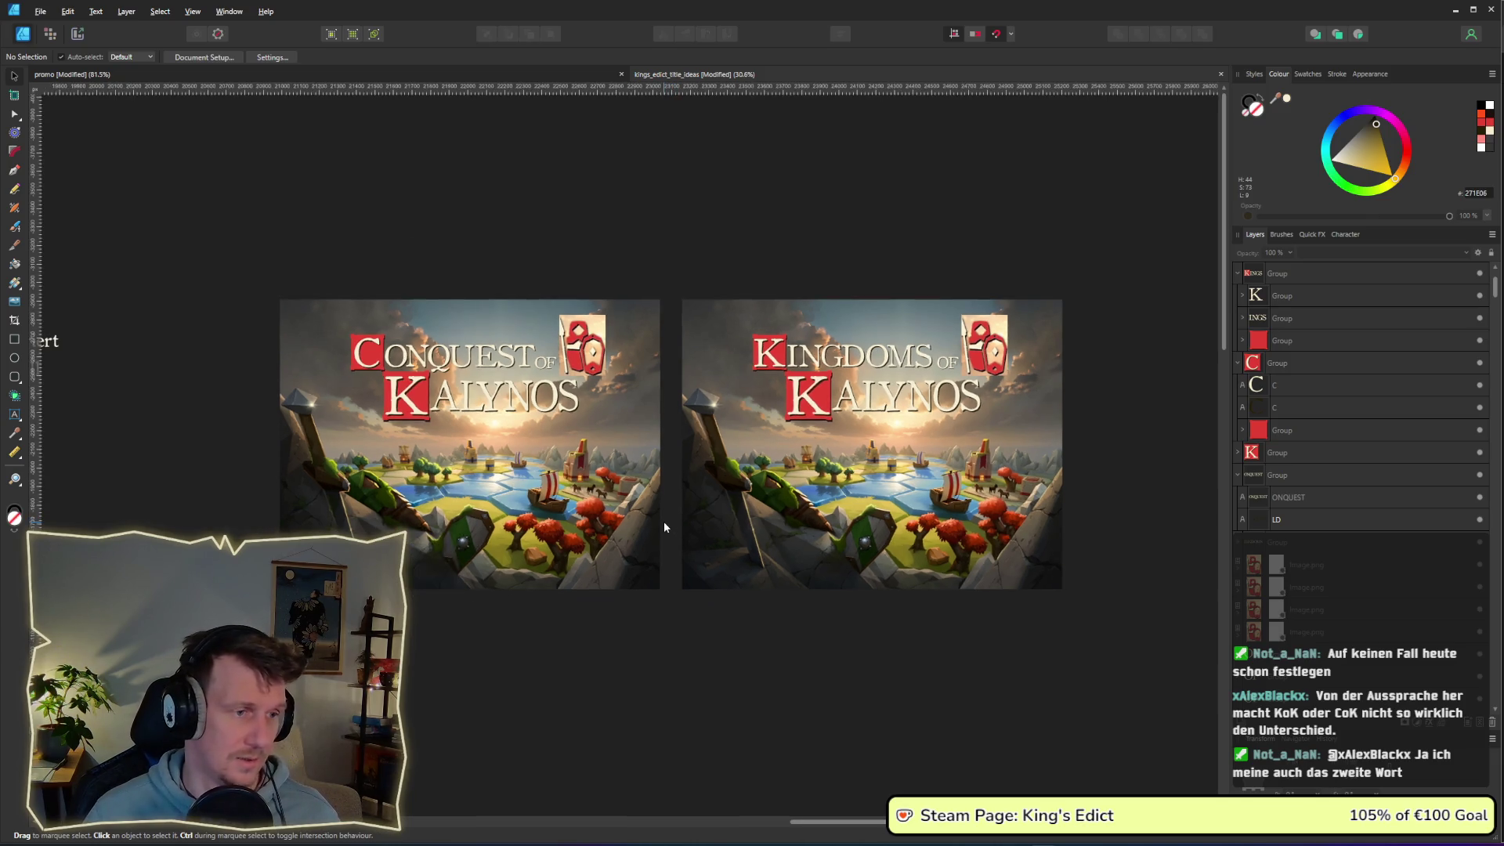
scroll(675, 470, "down", 2)
scroll(671, 454, "down", 2)
mouse_move(400, 237)
left_mouse_down()
mouse_move(933, 487)
mouse_move(979, 485)
left_mouse_up()
left_click_drag(720, 423, 717, 469)
left_click(721, 557)
- Move the Kings of Kalynos mockup left beneath Old Kings
scroll(676, 574, "down", 3)
scroll(676, 573, "left", 4)
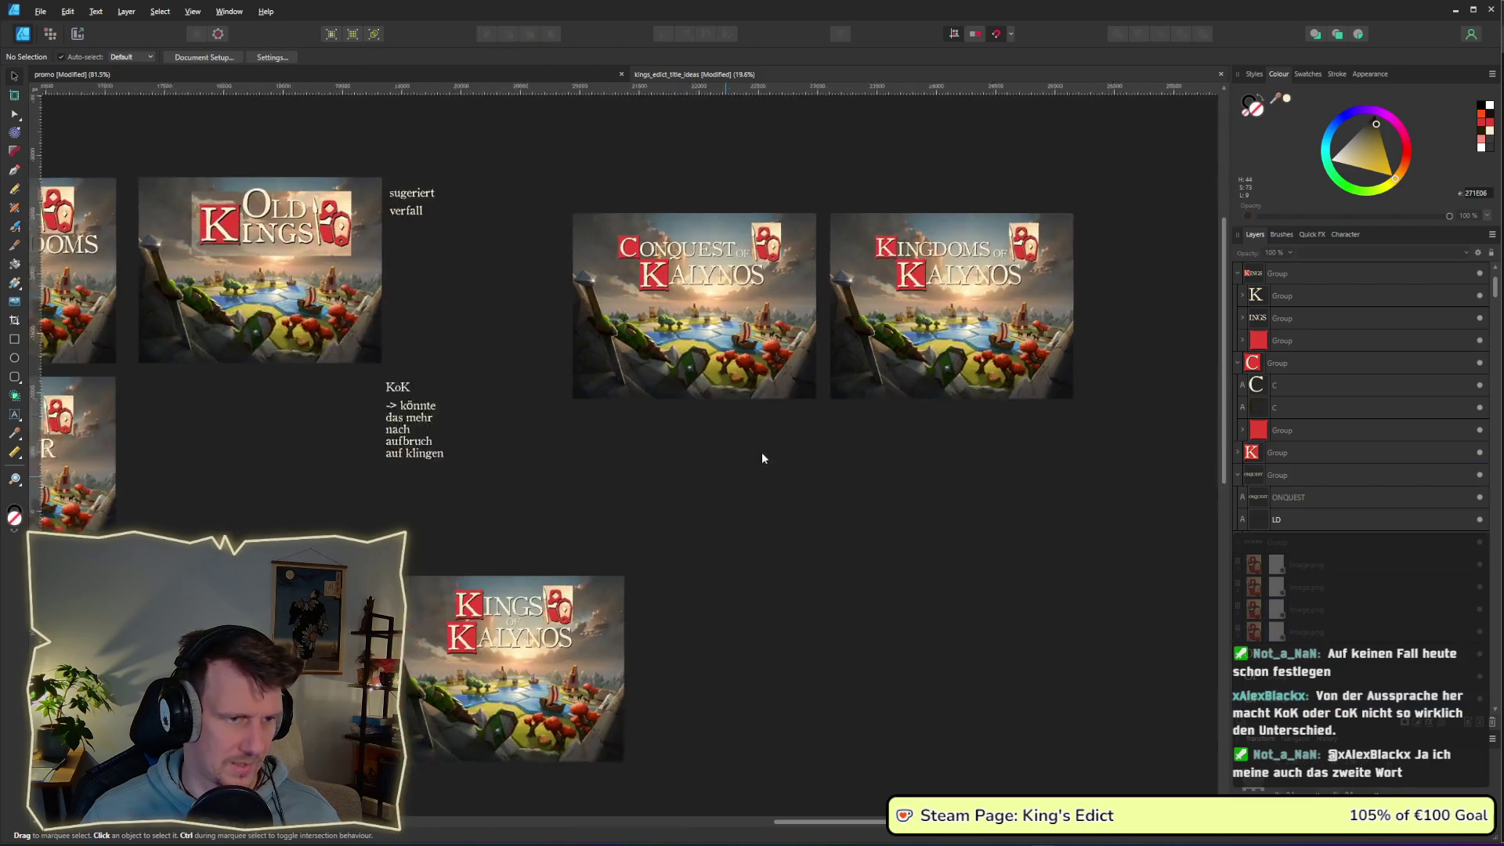
left_click_drag(773, 727, 462, 510)
left_click_drag(525, 555, 265, 549)
left_click(612, 548)
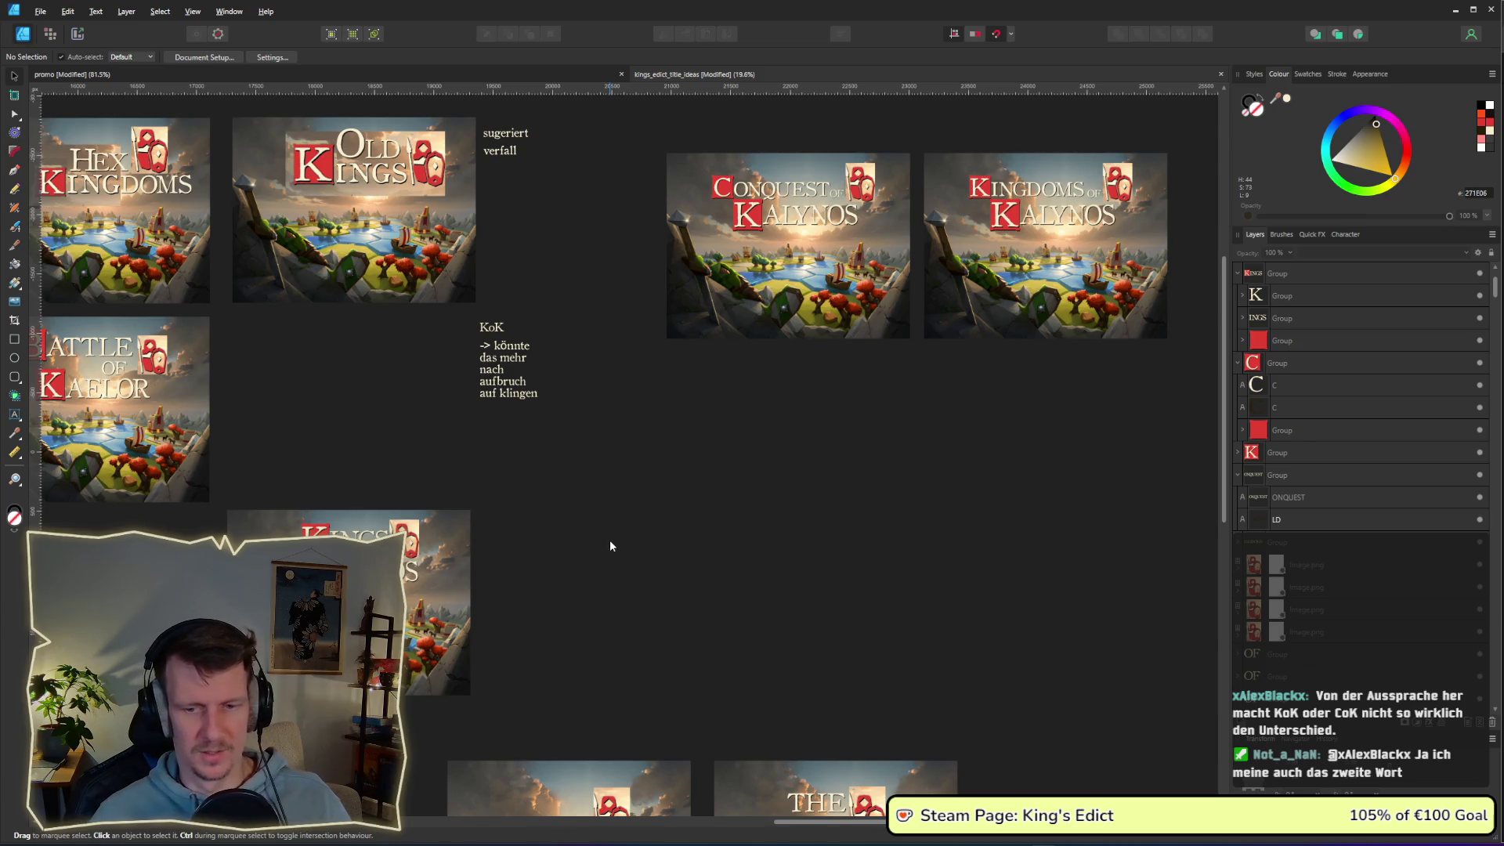
scroll(715, 375, "up", 3)
scroll(715, 375, "right", 5)
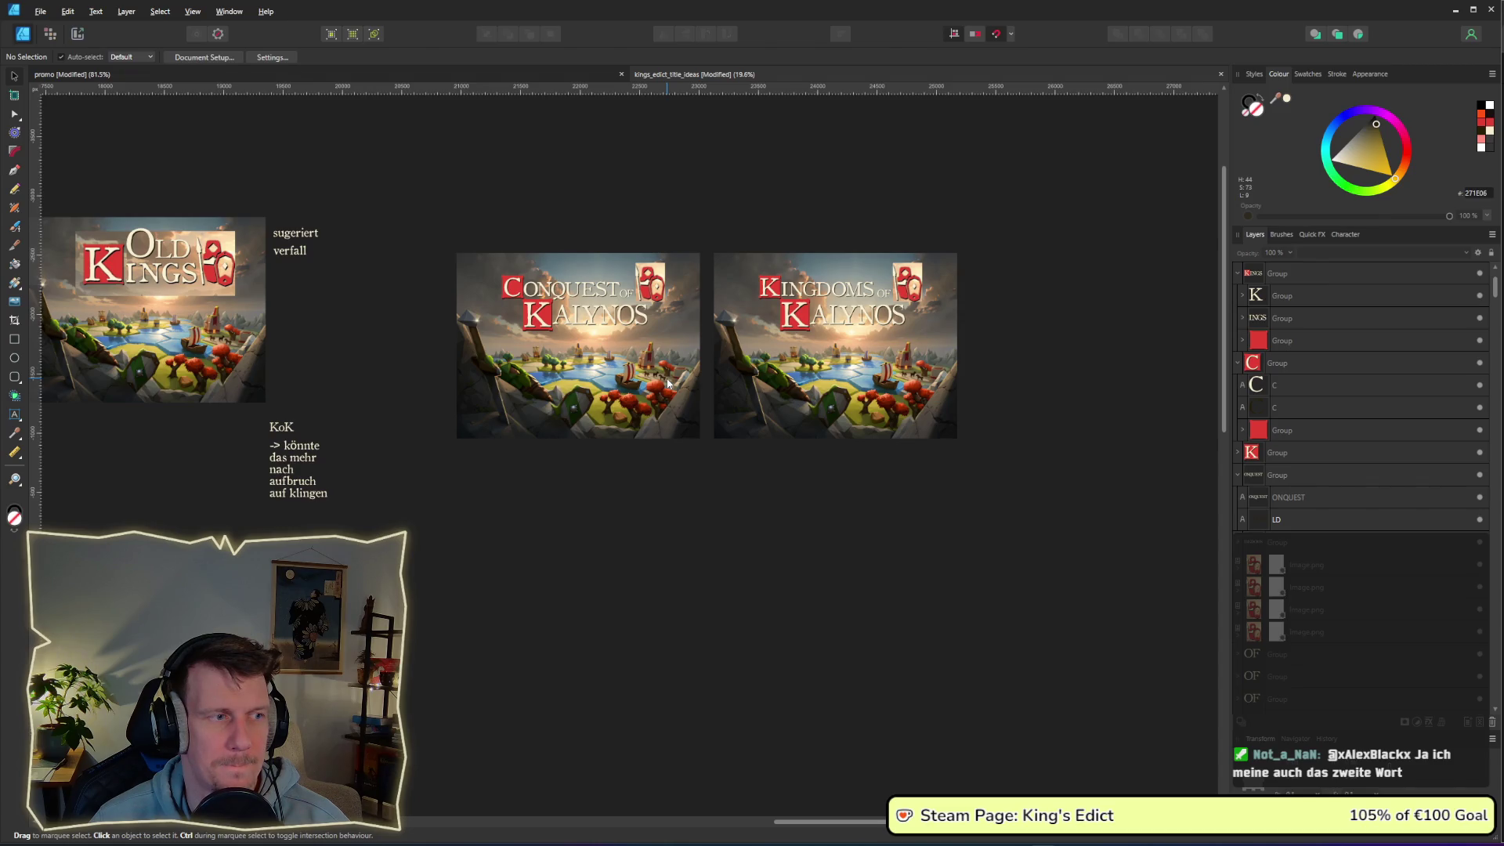
scroll(638, 410, "down", 3)
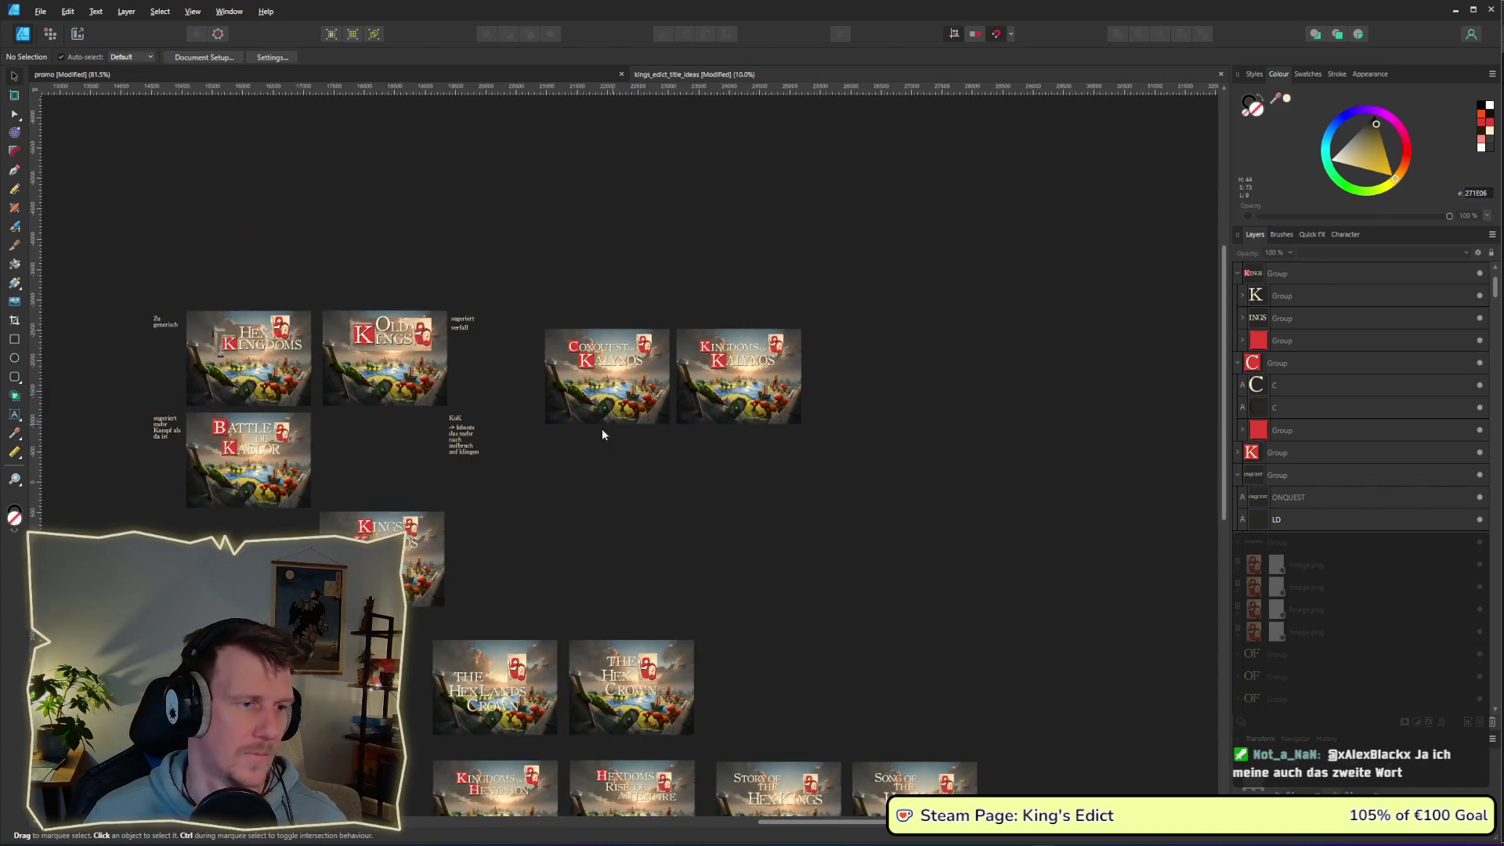
left_click_drag(612, 429, 707, 390)
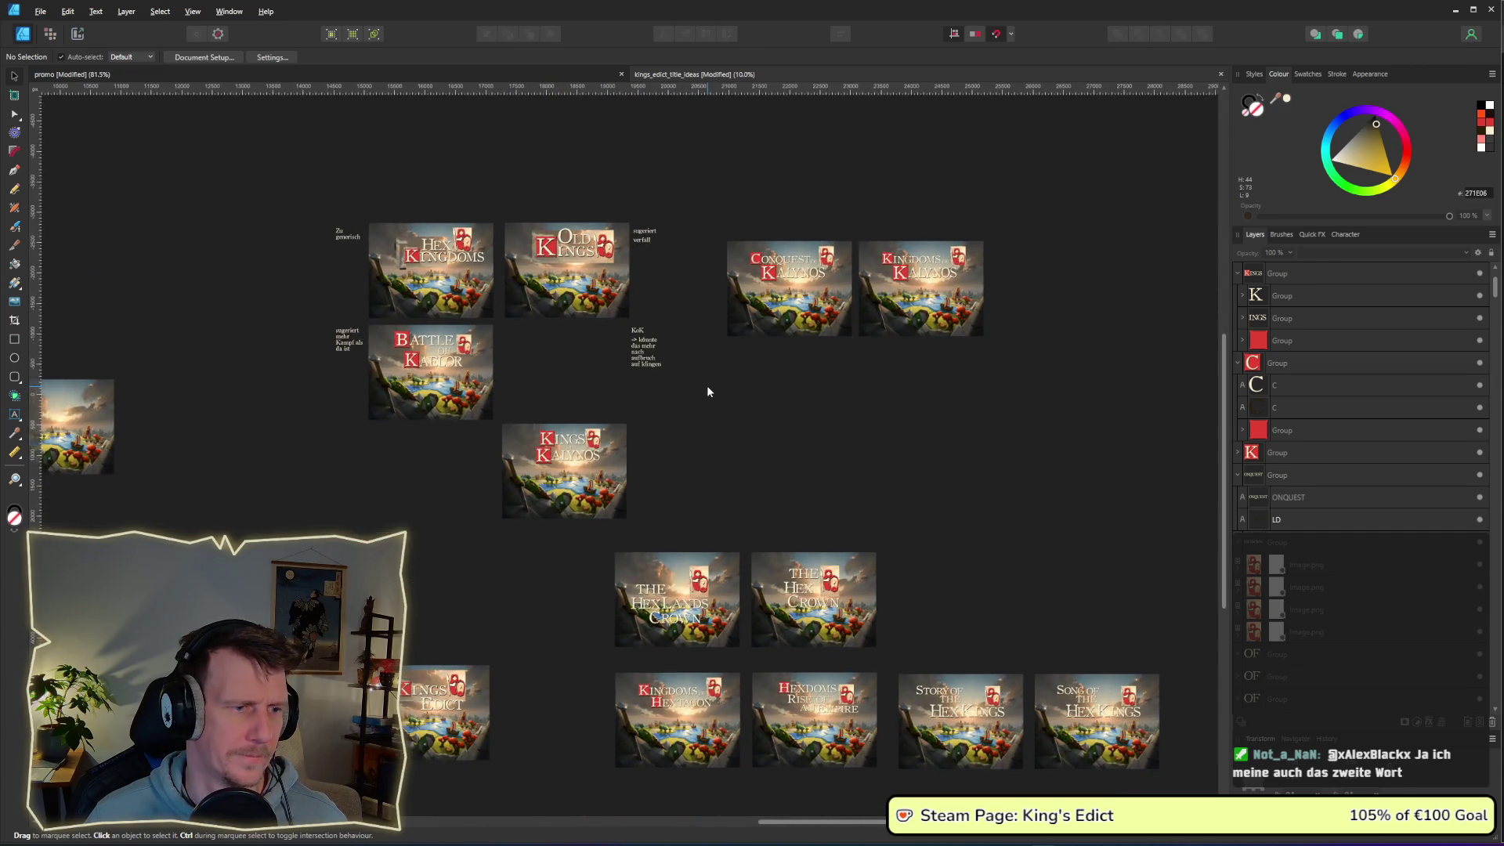
scroll(716, 425, "down", 3)
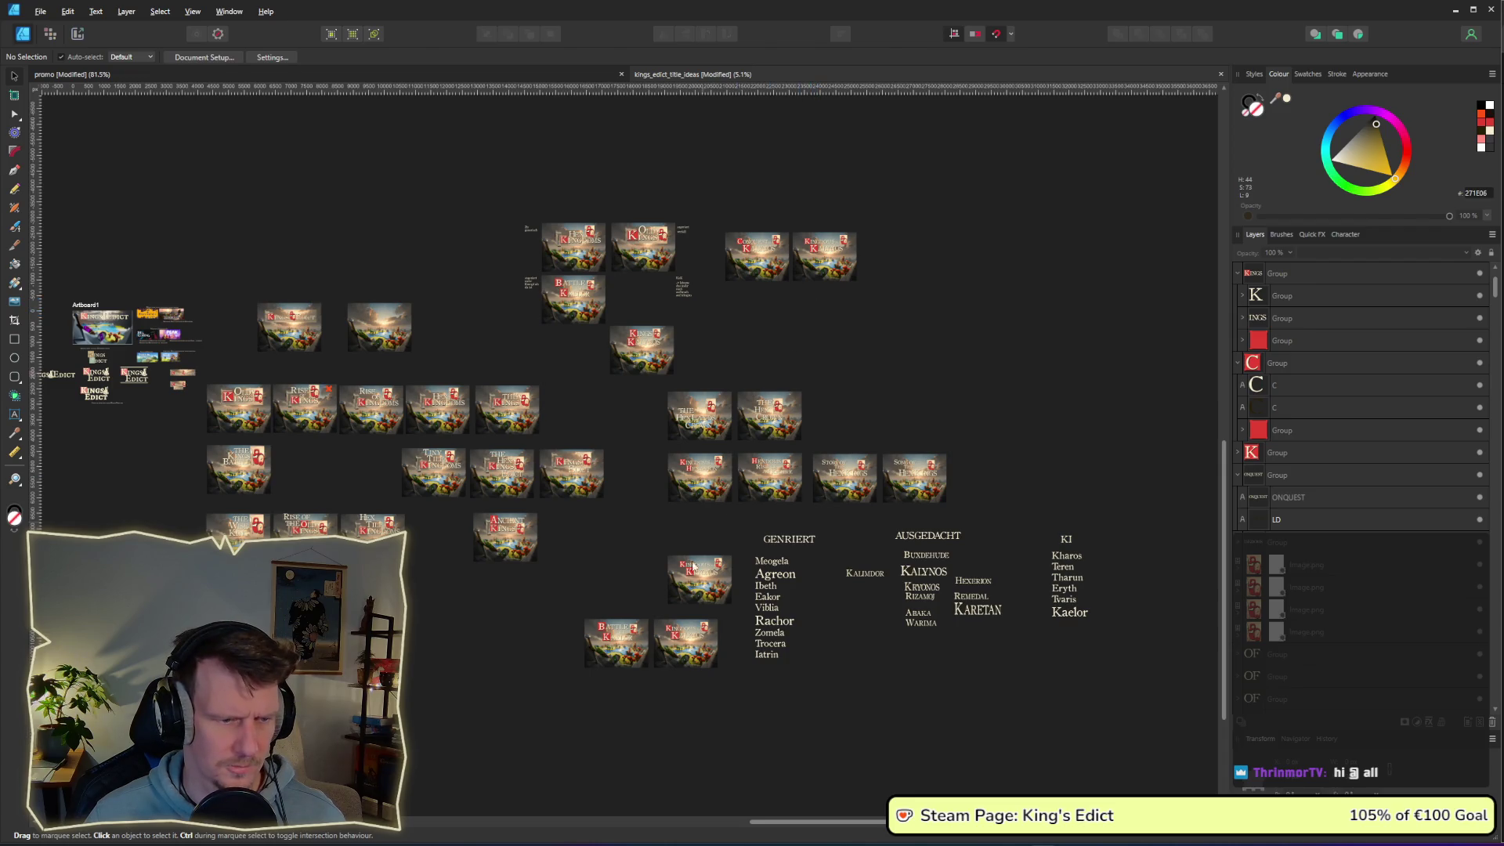
scroll(618, 668, "up", 5)
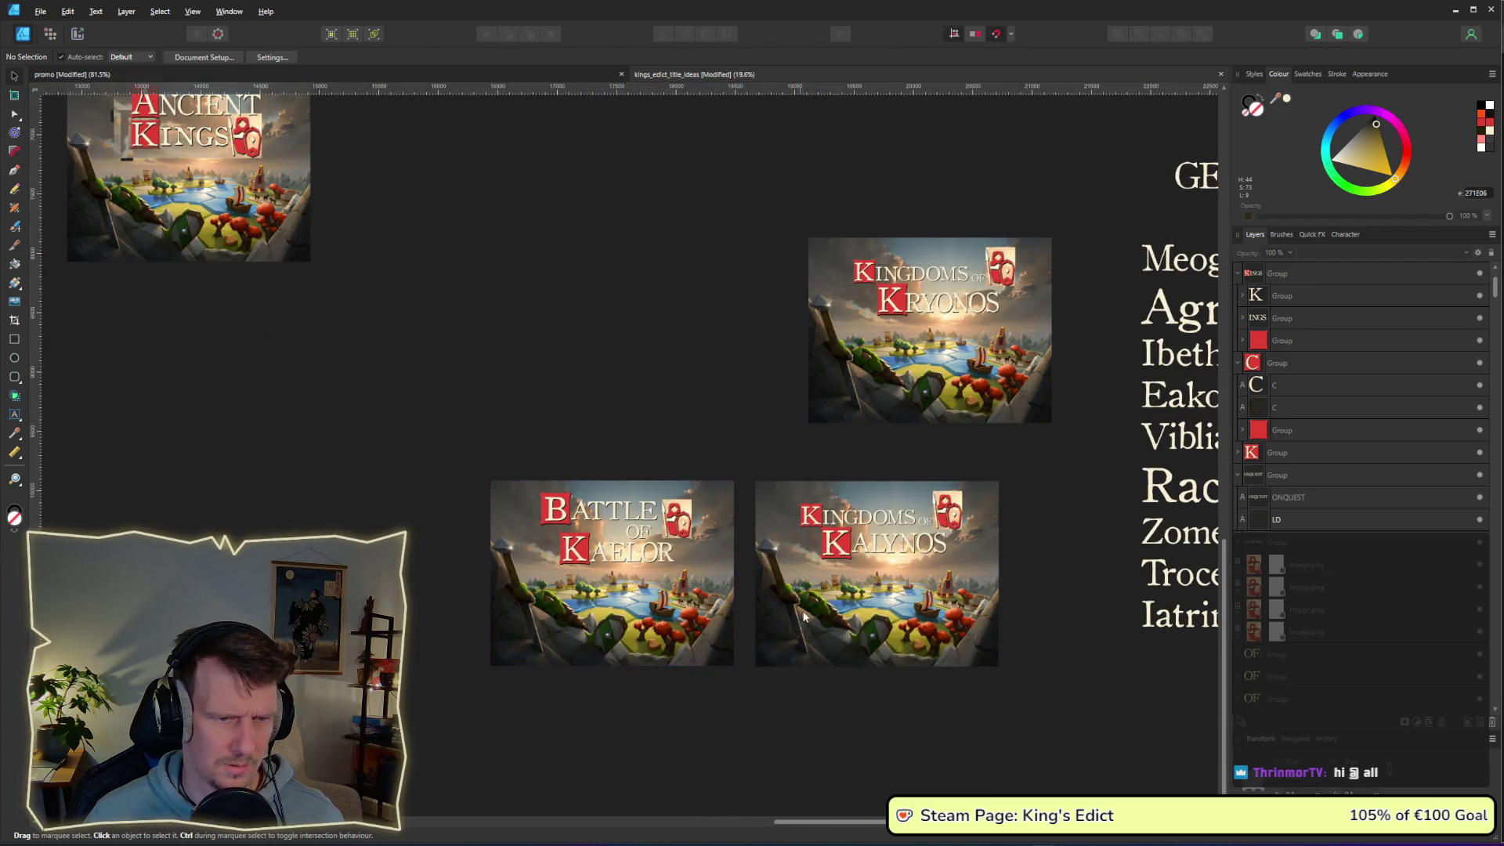
scroll(869, 594, "right", 3)
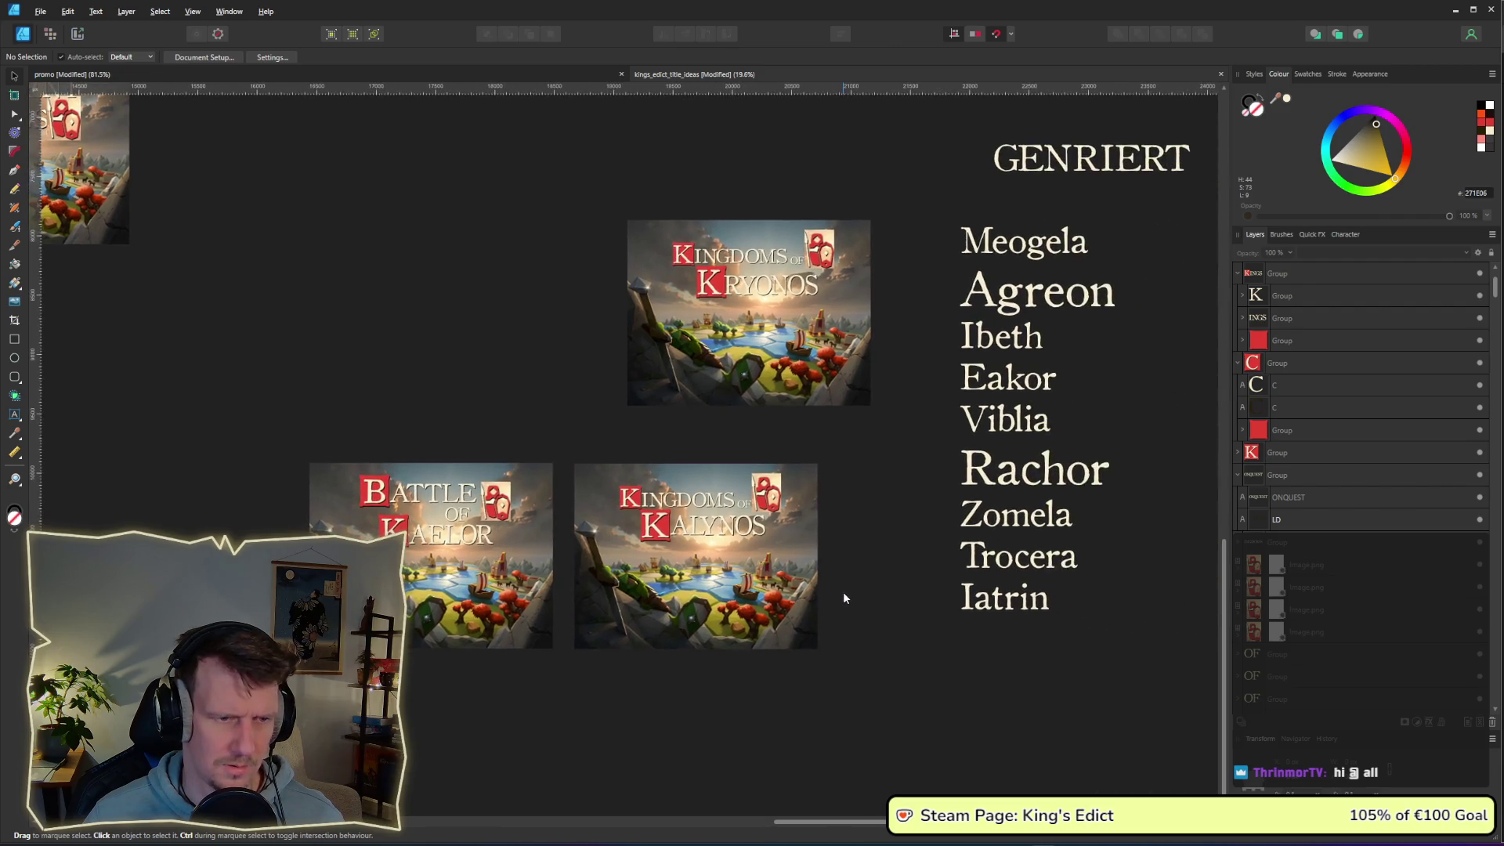
scroll(843, 590, "down", 1)
left_click_drag(846, 570, 784, 583)
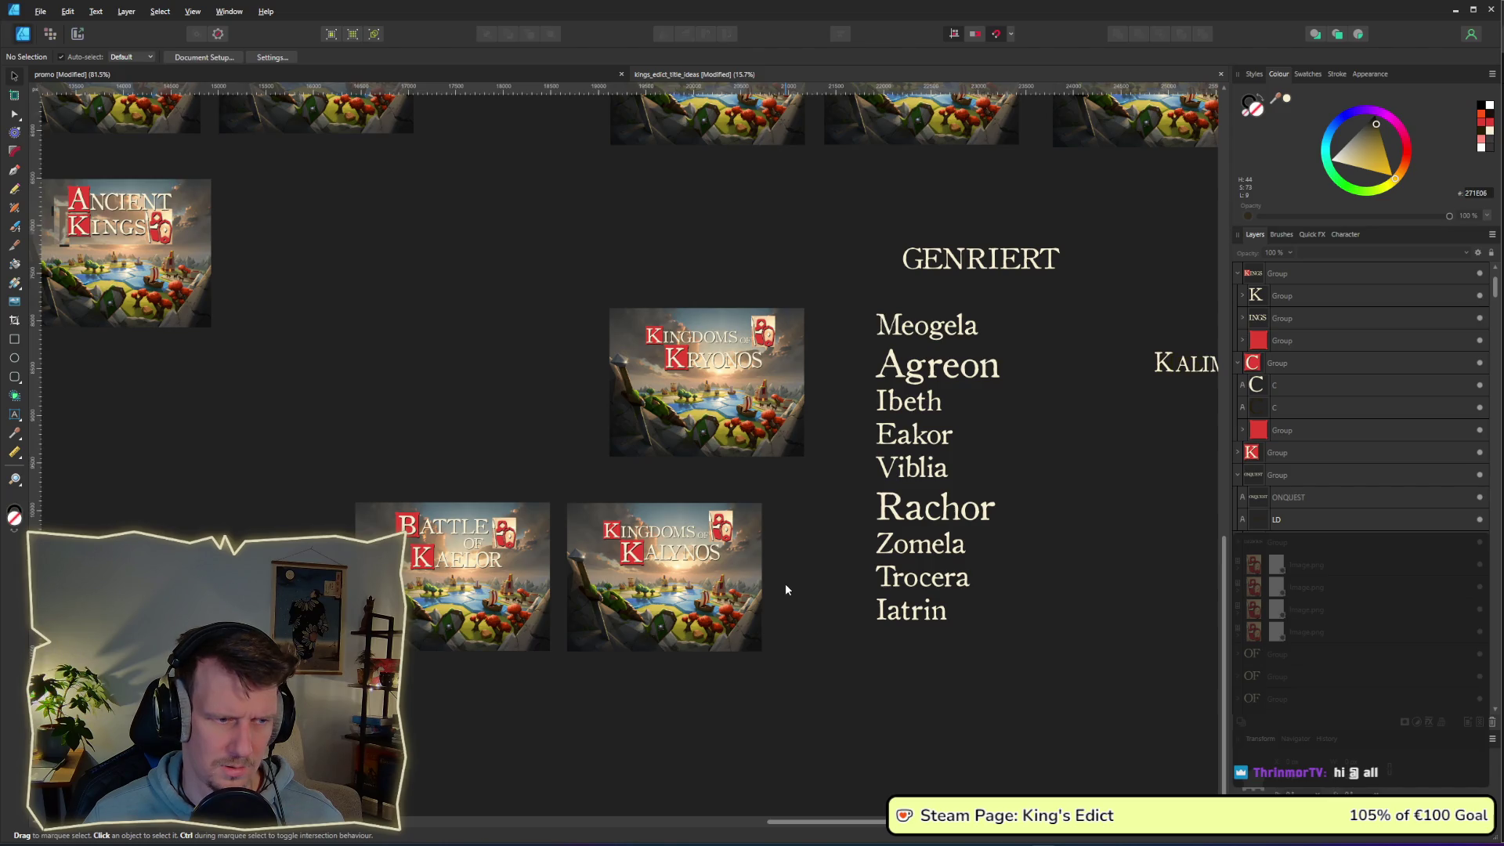
left_click_drag(997, 538, 553, 547)
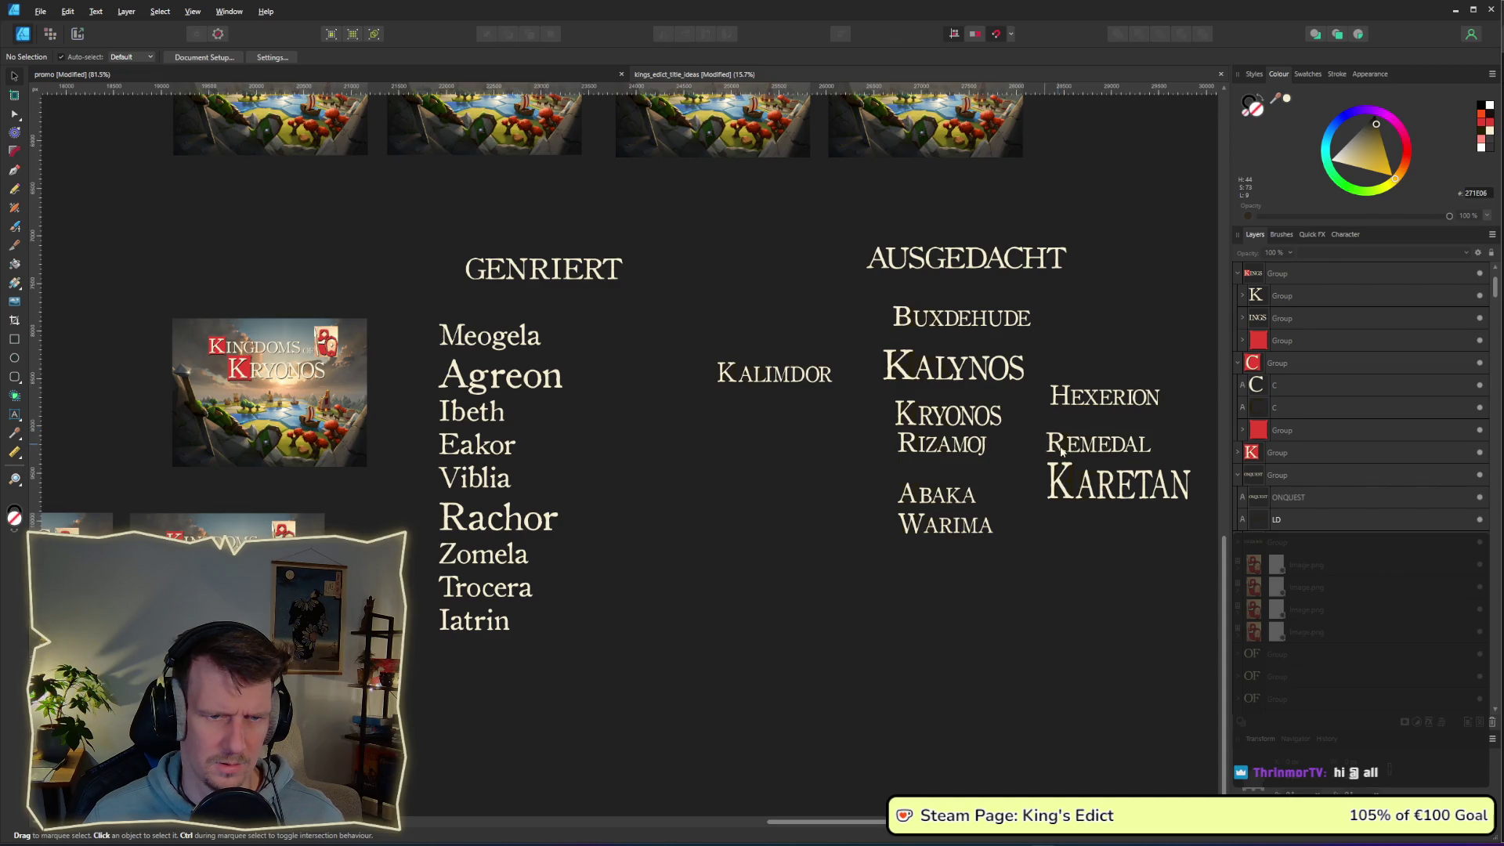
scroll(992, 431, "right", 3)
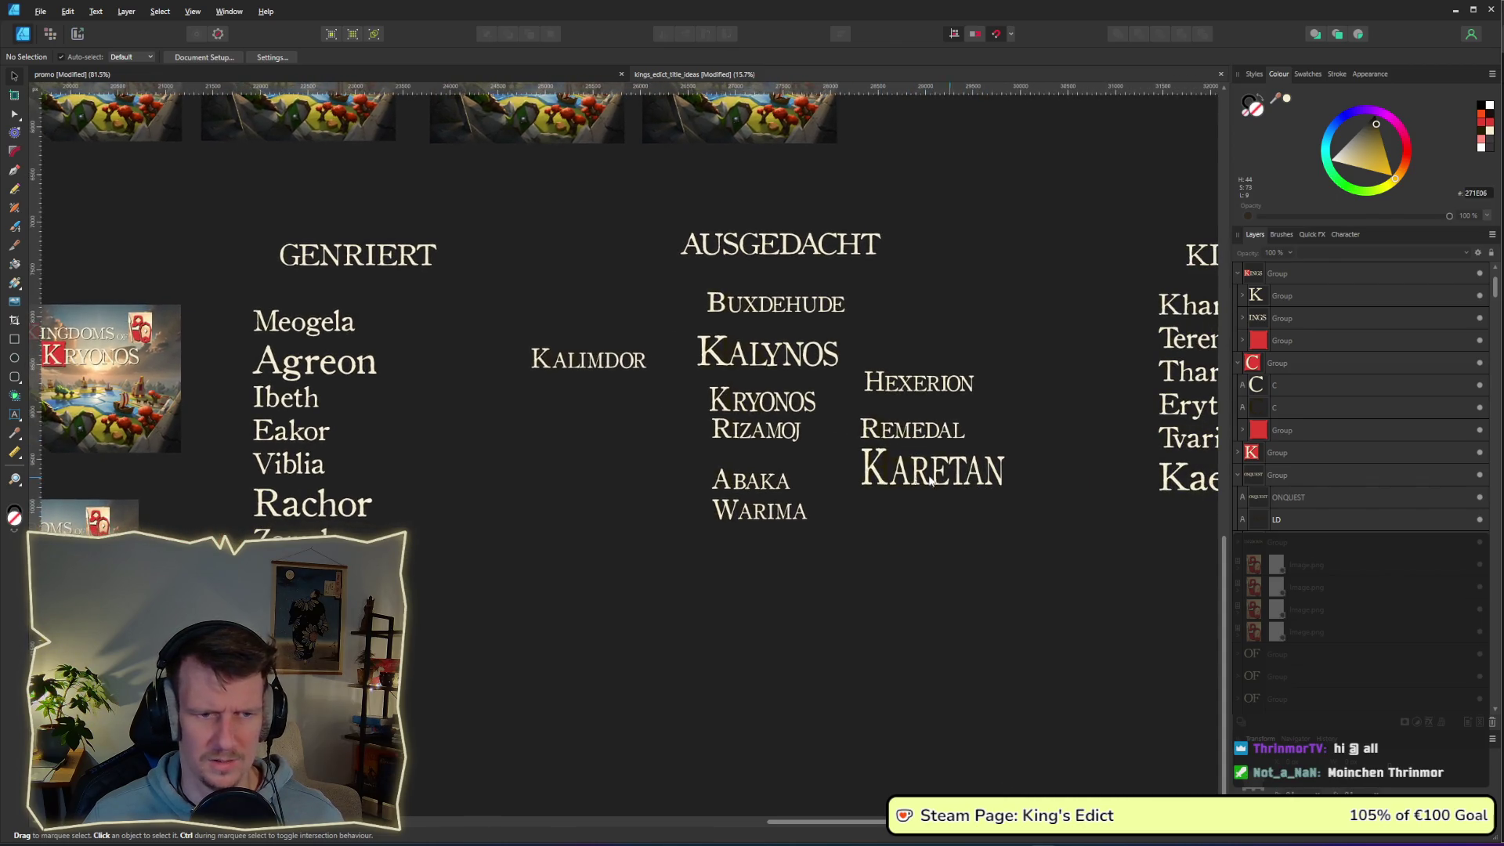
mouse_move(1042, 445)
left_mouse_down()
mouse_move(840, 452)
mouse_move(1083, 445)
left_mouse_up()
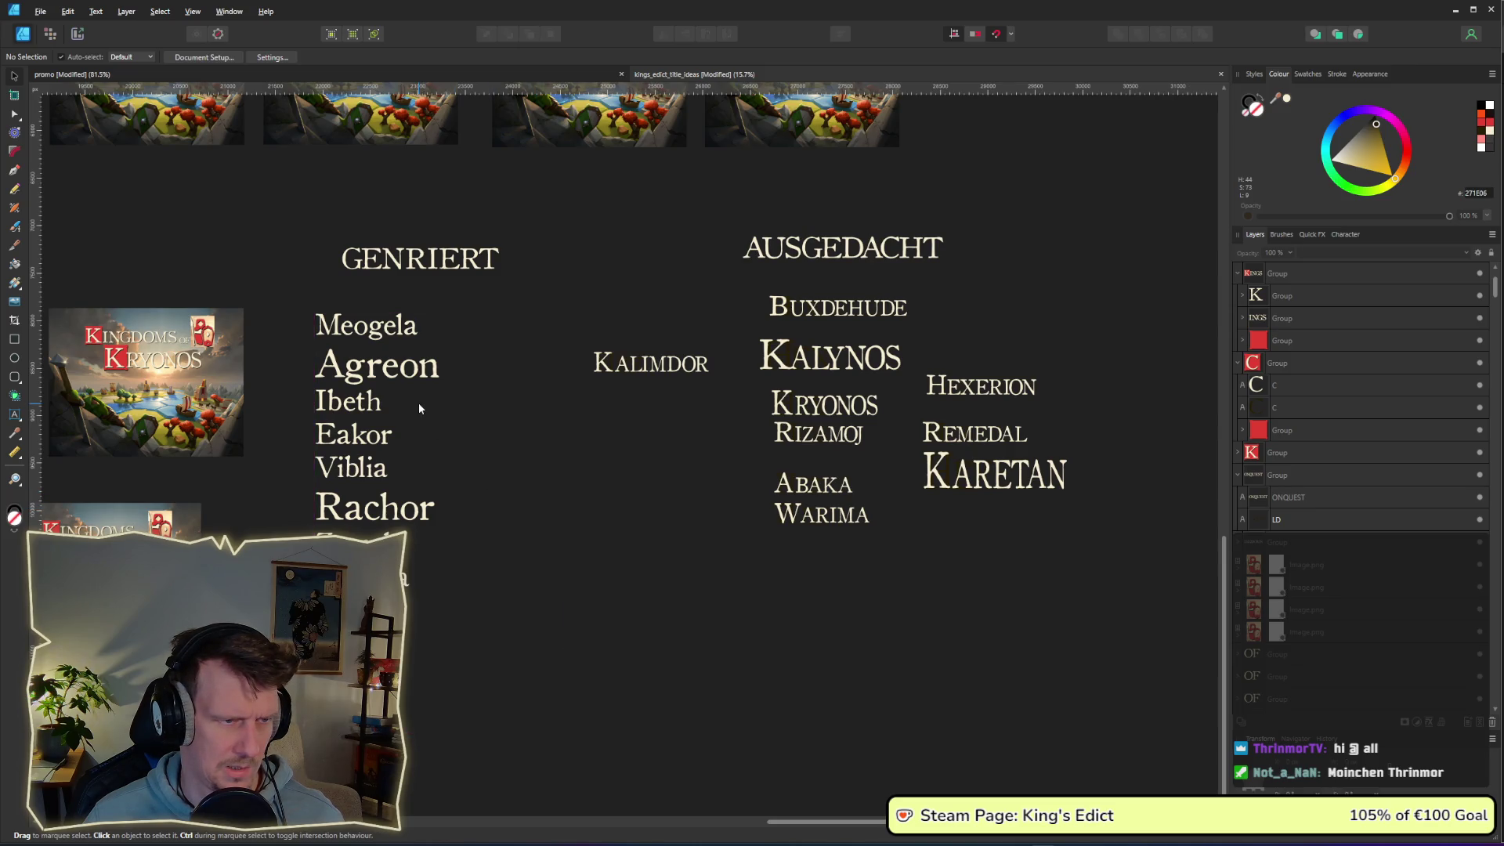
scroll(418, 403, "down", 4)
scroll(548, 218, "up", 5)
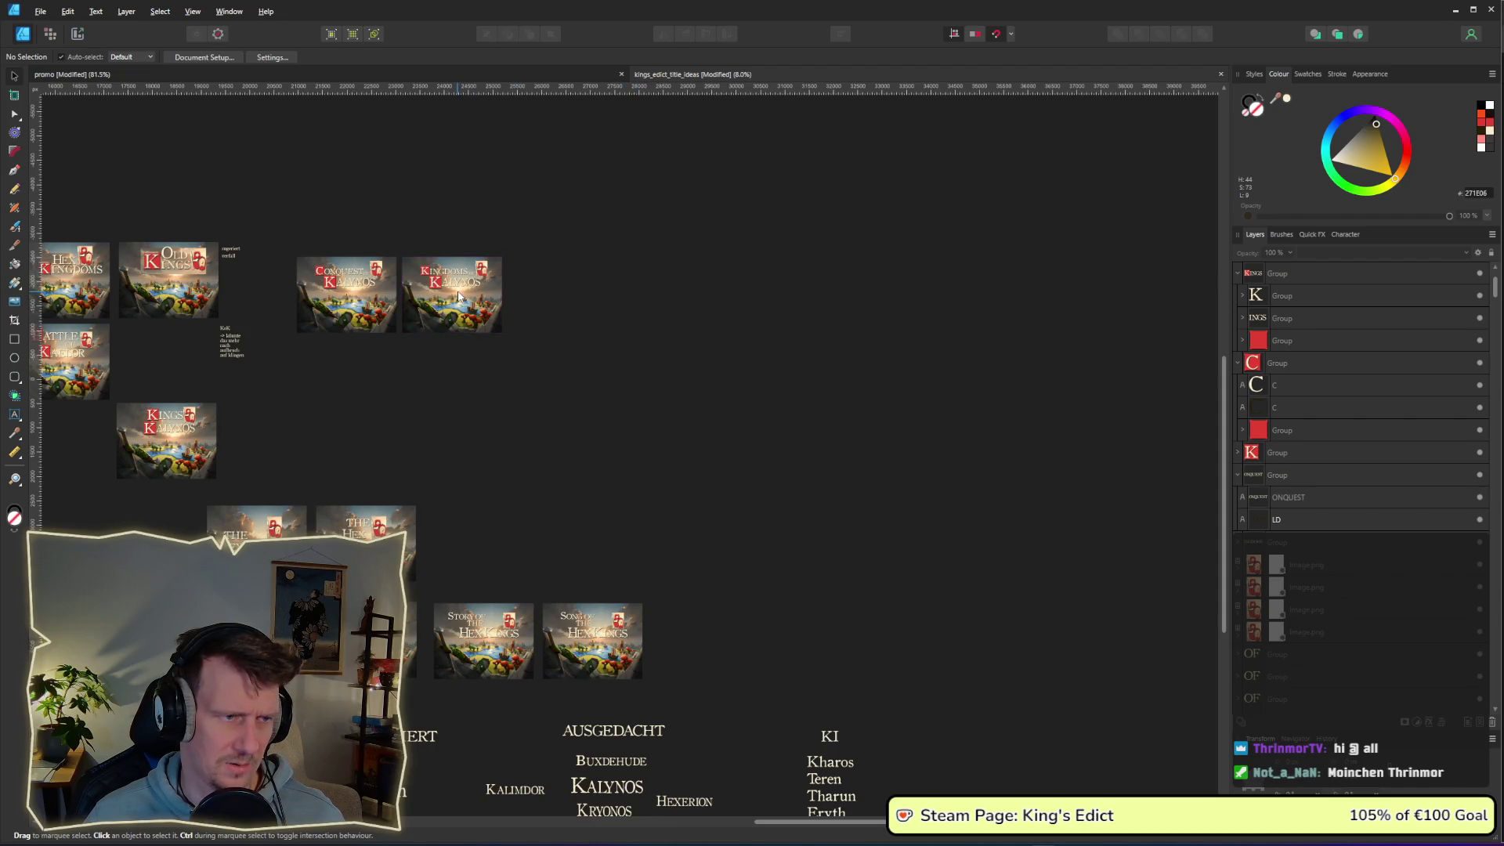
scroll(533, 542, "down", 6)
scroll(609, 282, "left", 2)
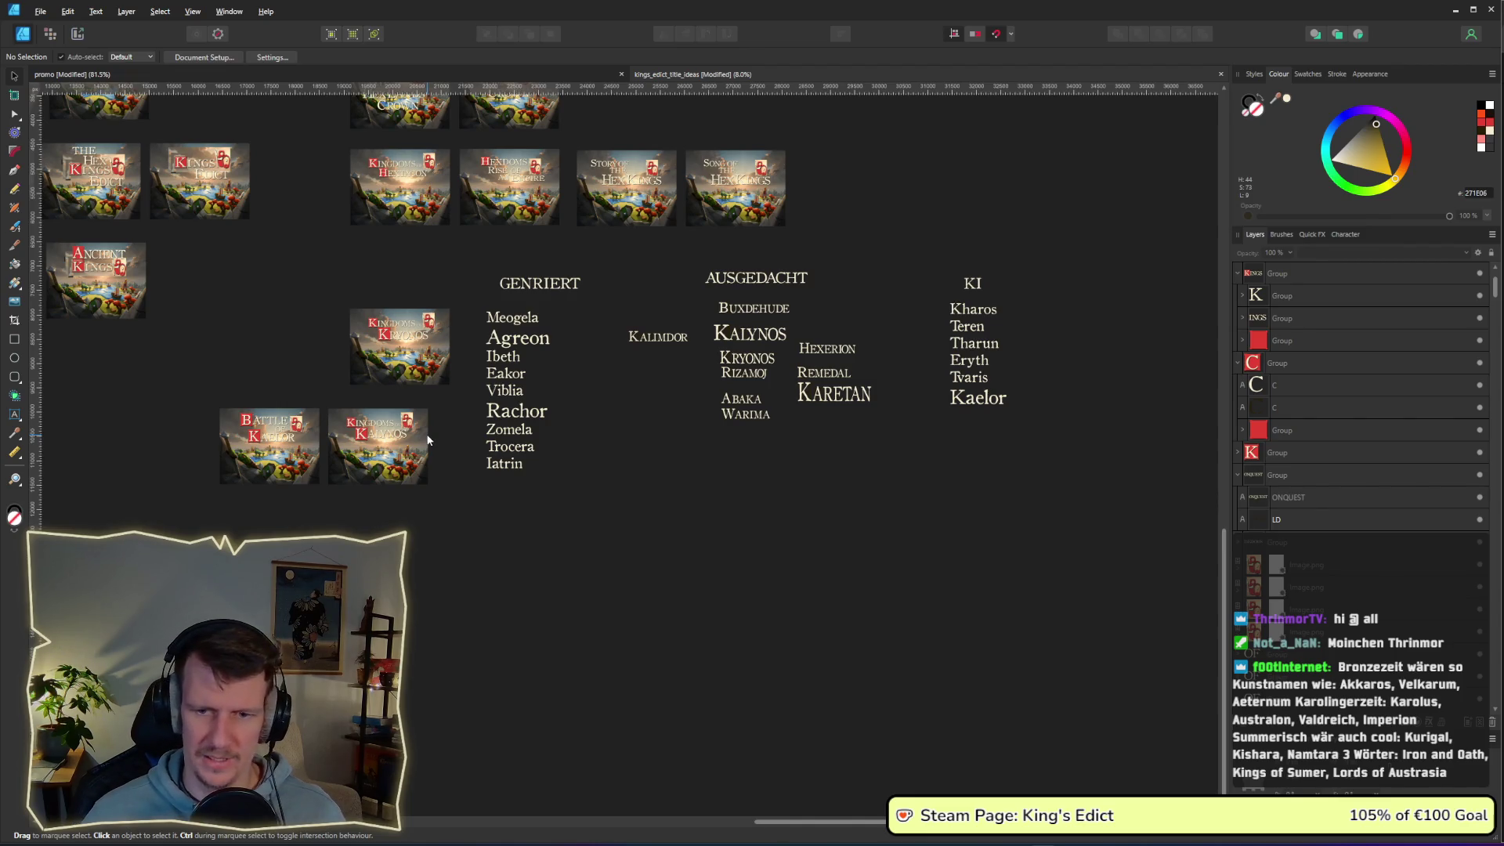
scroll(678, 281, "up", 5)
scroll(621, 439, "up", 4)
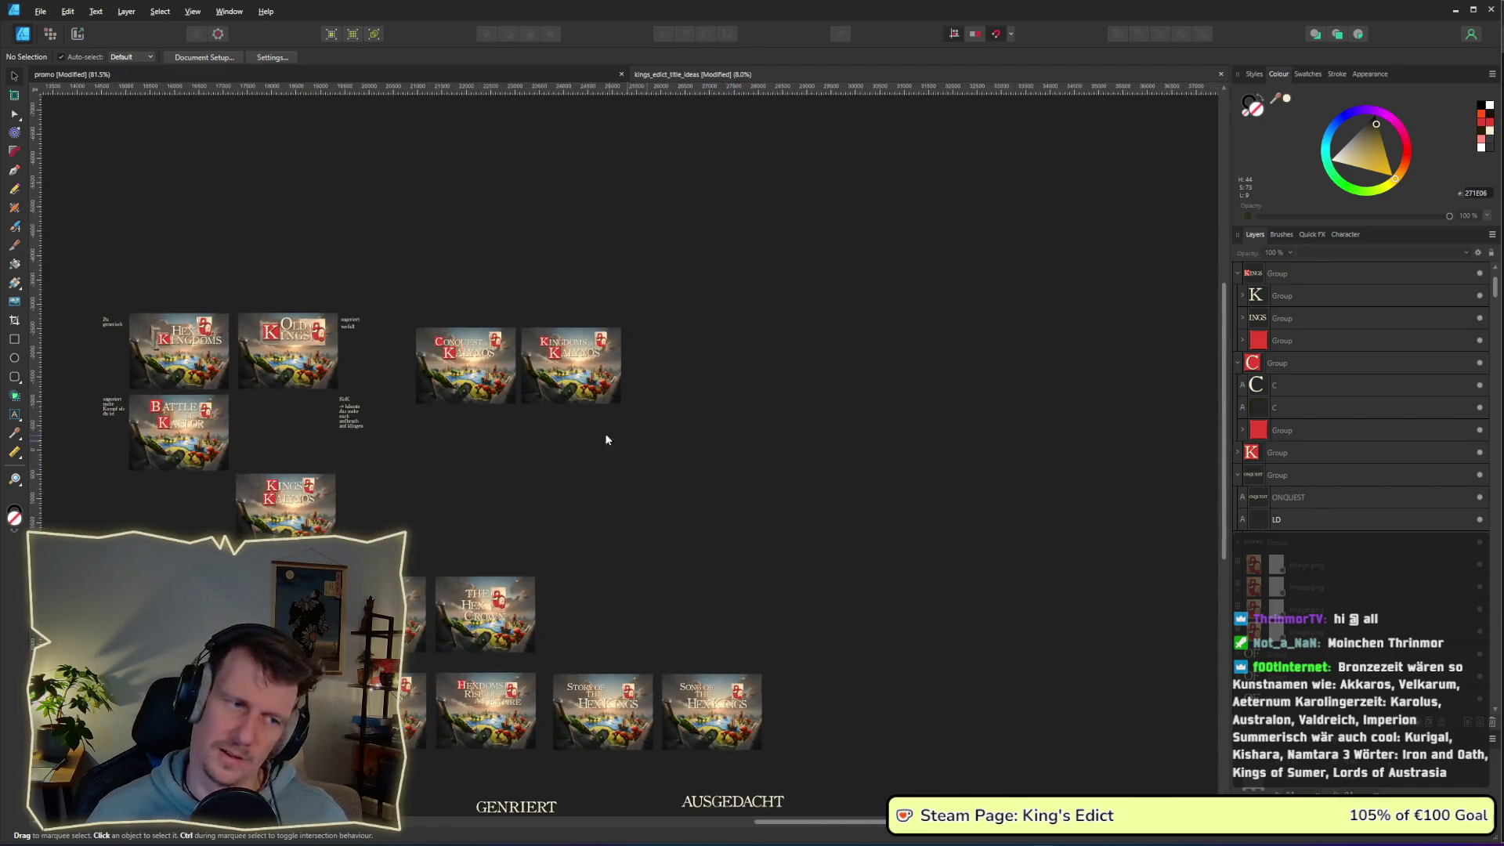
scroll(509, 380, "up", 4)
scroll(596, 431, "down", 1)
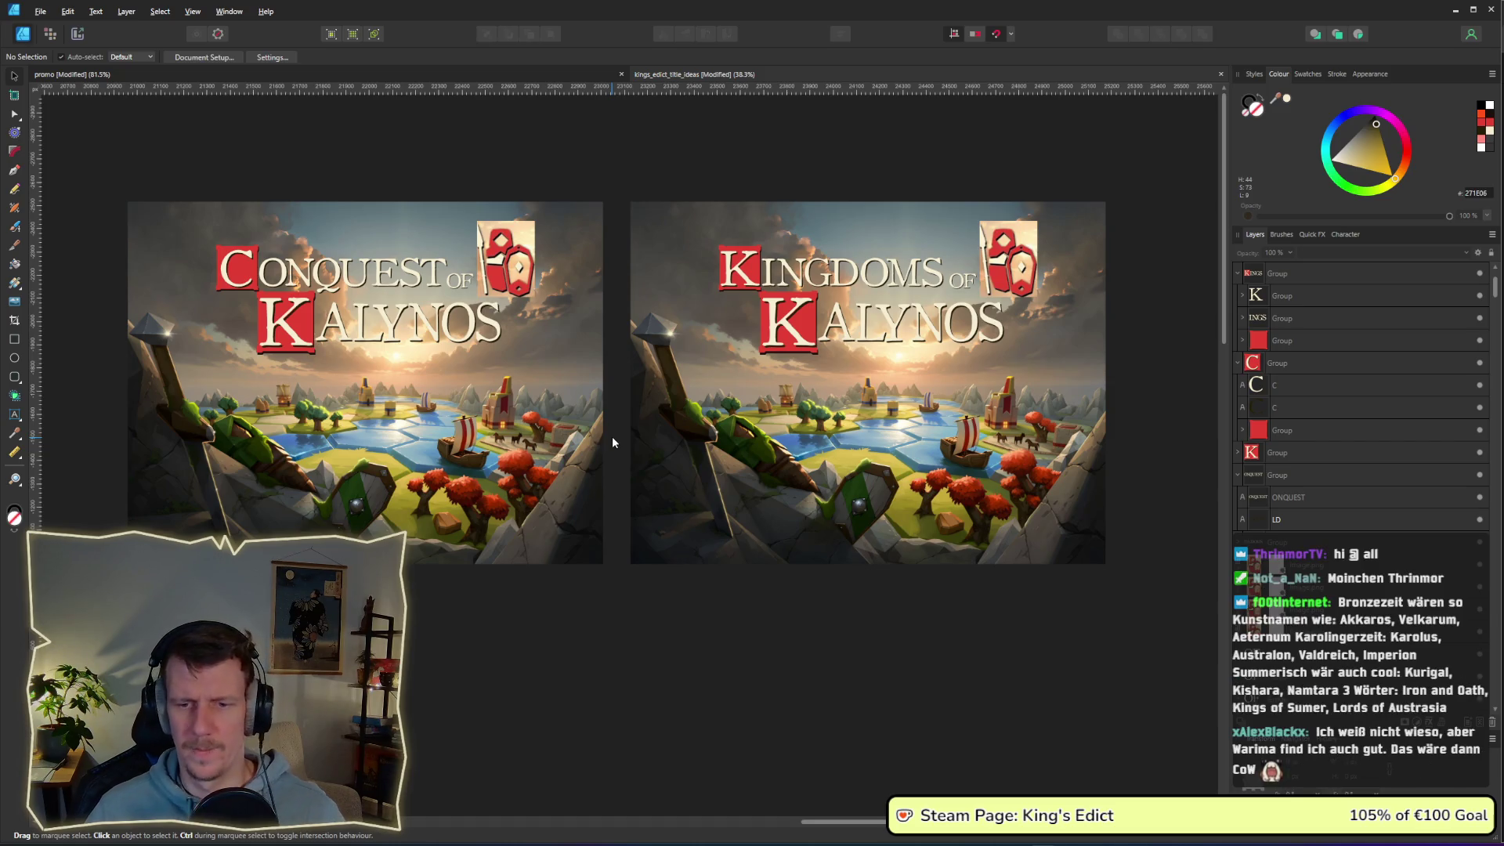
- Select the full WARIMA name, including its W, to inspect it
scroll(698, 564, "down", 3)
scroll(685, 585, "down", 5)
scroll(689, 352, "down", 8)
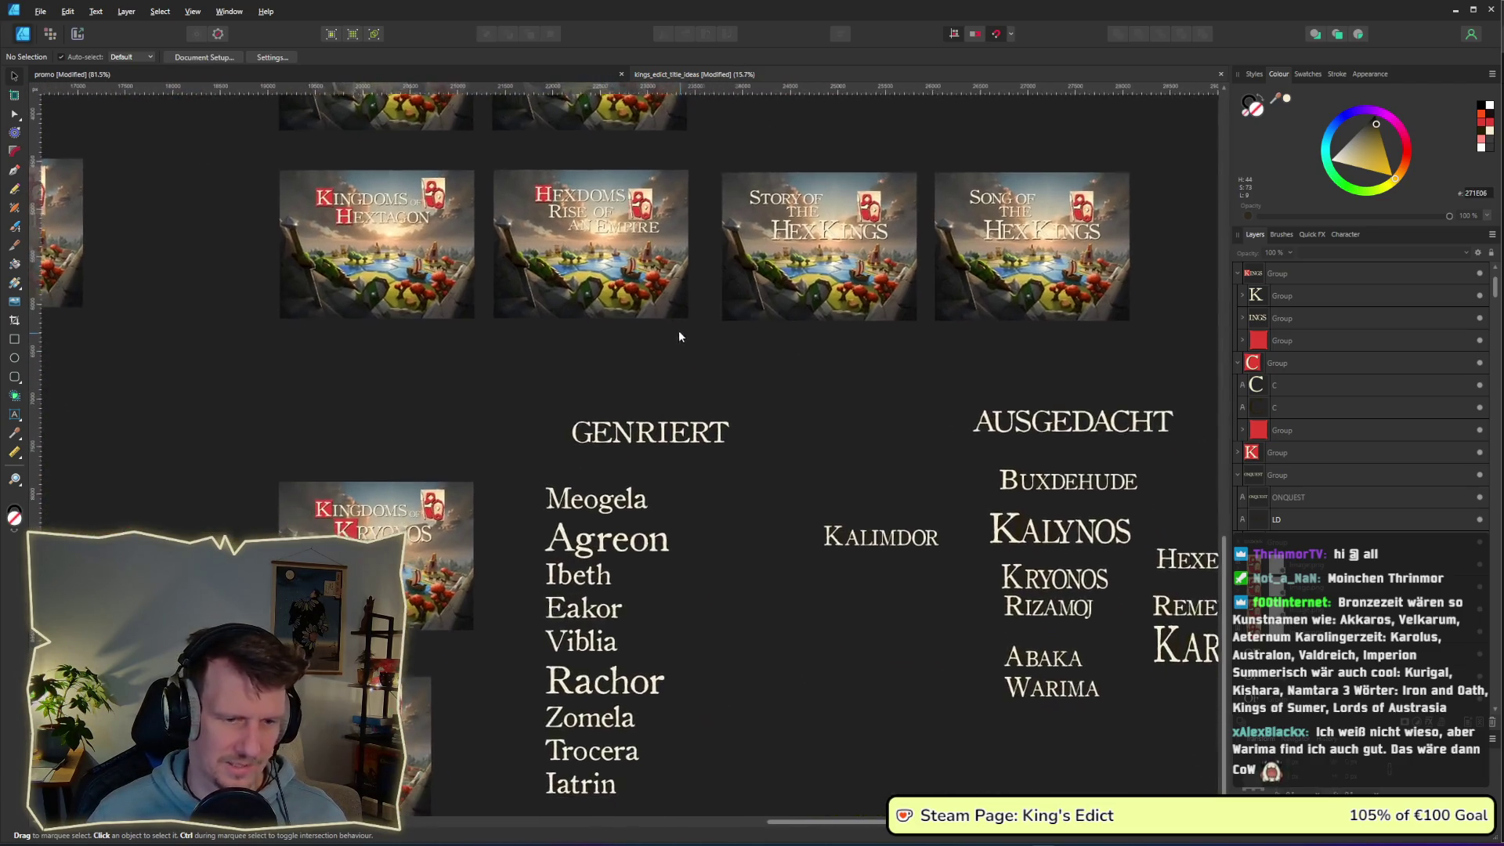
scroll(692, 378, "down", 3)
scroll(666, 395, "right", 3)
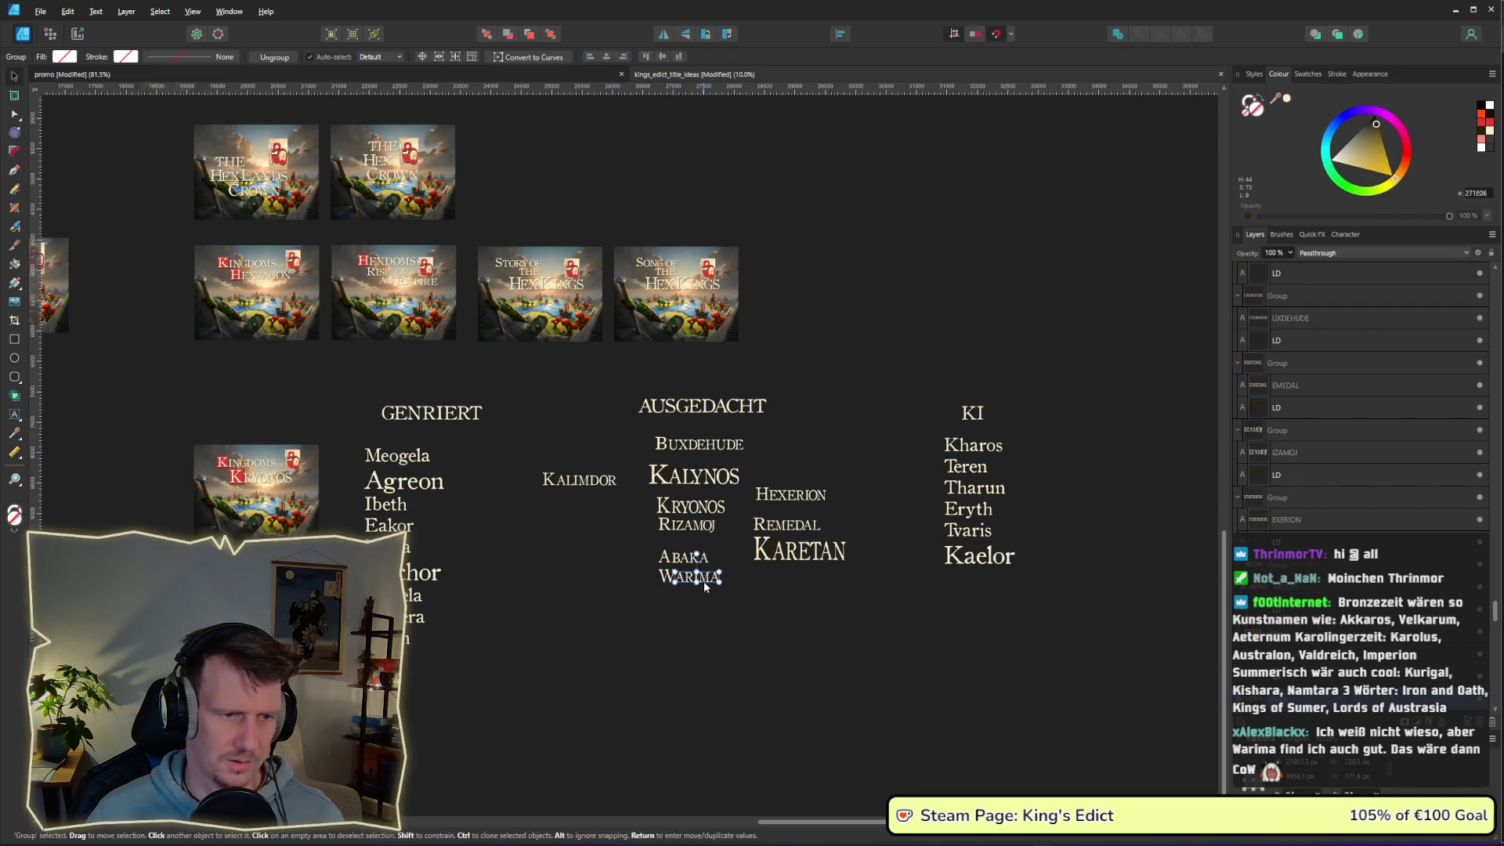
scroll(696, 582, "up", 5)
left_click(739, 574)
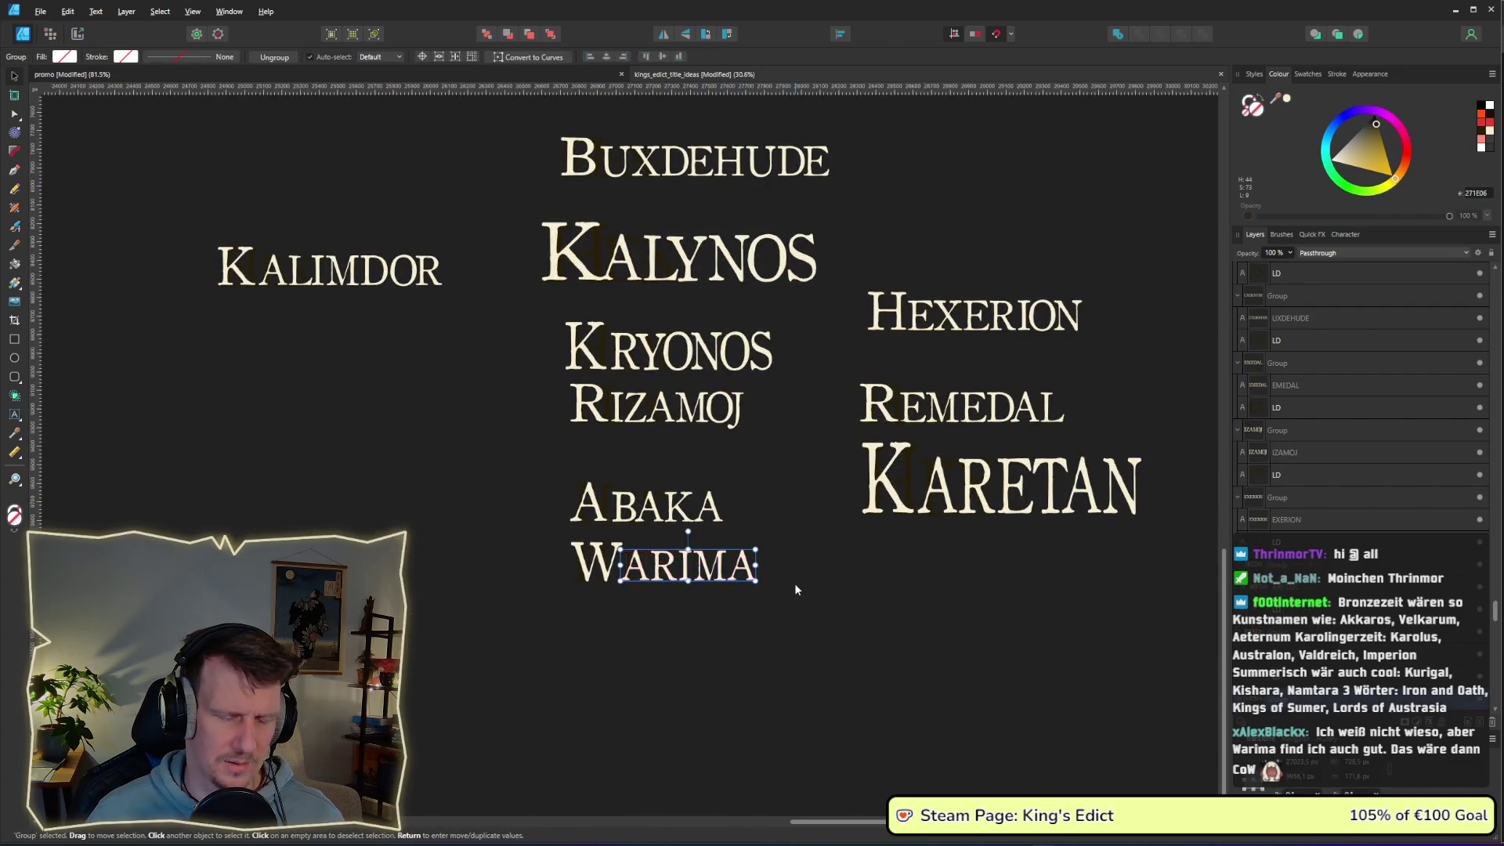
left_click_drag(806, 595, 530, 528)
- Duplicate the Kingdoms of Kalynos mockup directly below the original
scroll(529, 527, "down", 5)
scroll(584, 214, "up", 1)
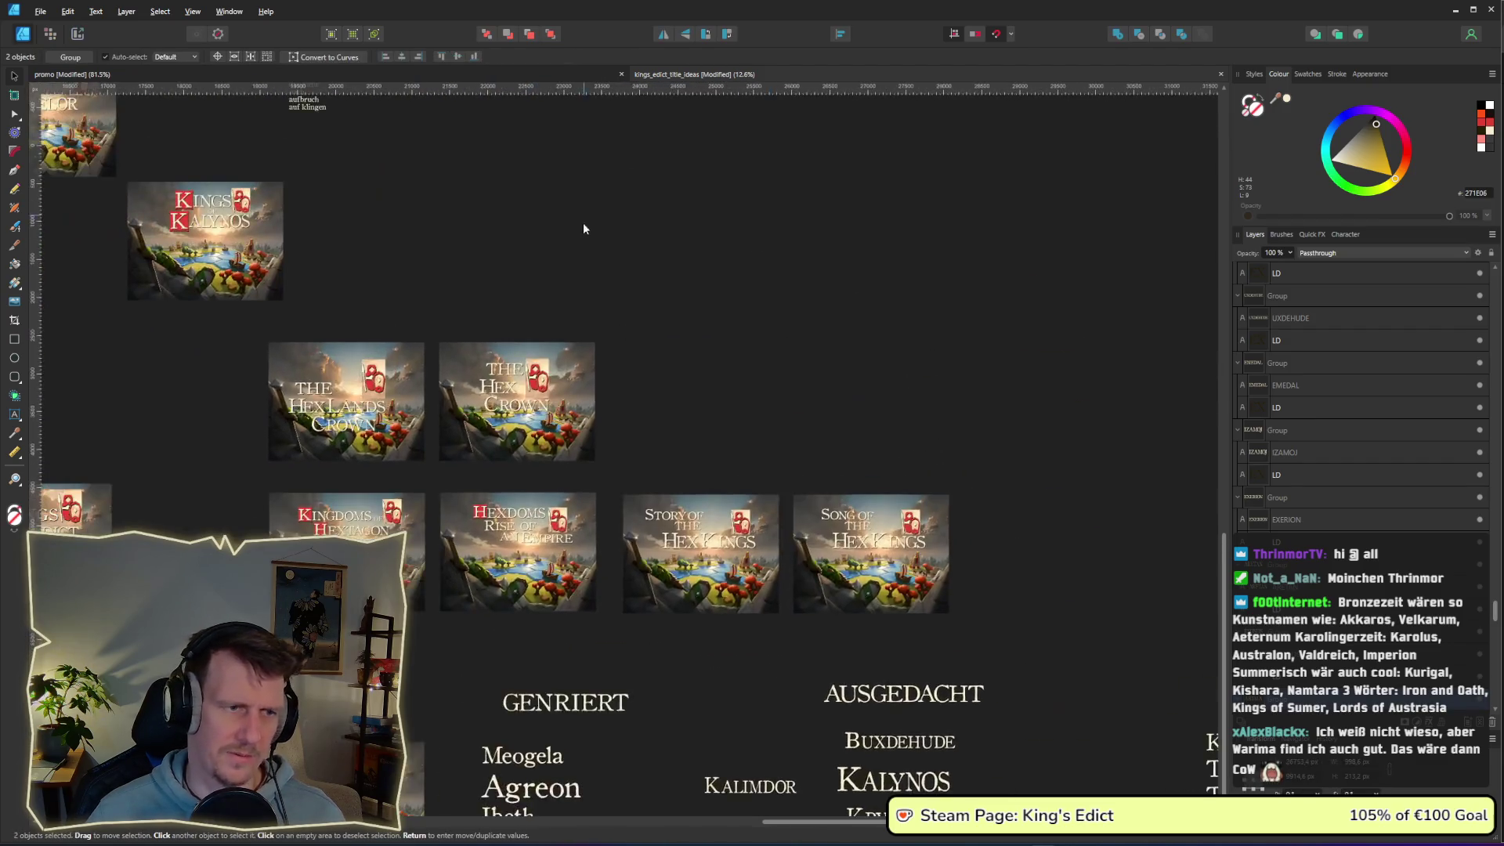
scroll(564, 437, "up", 3)
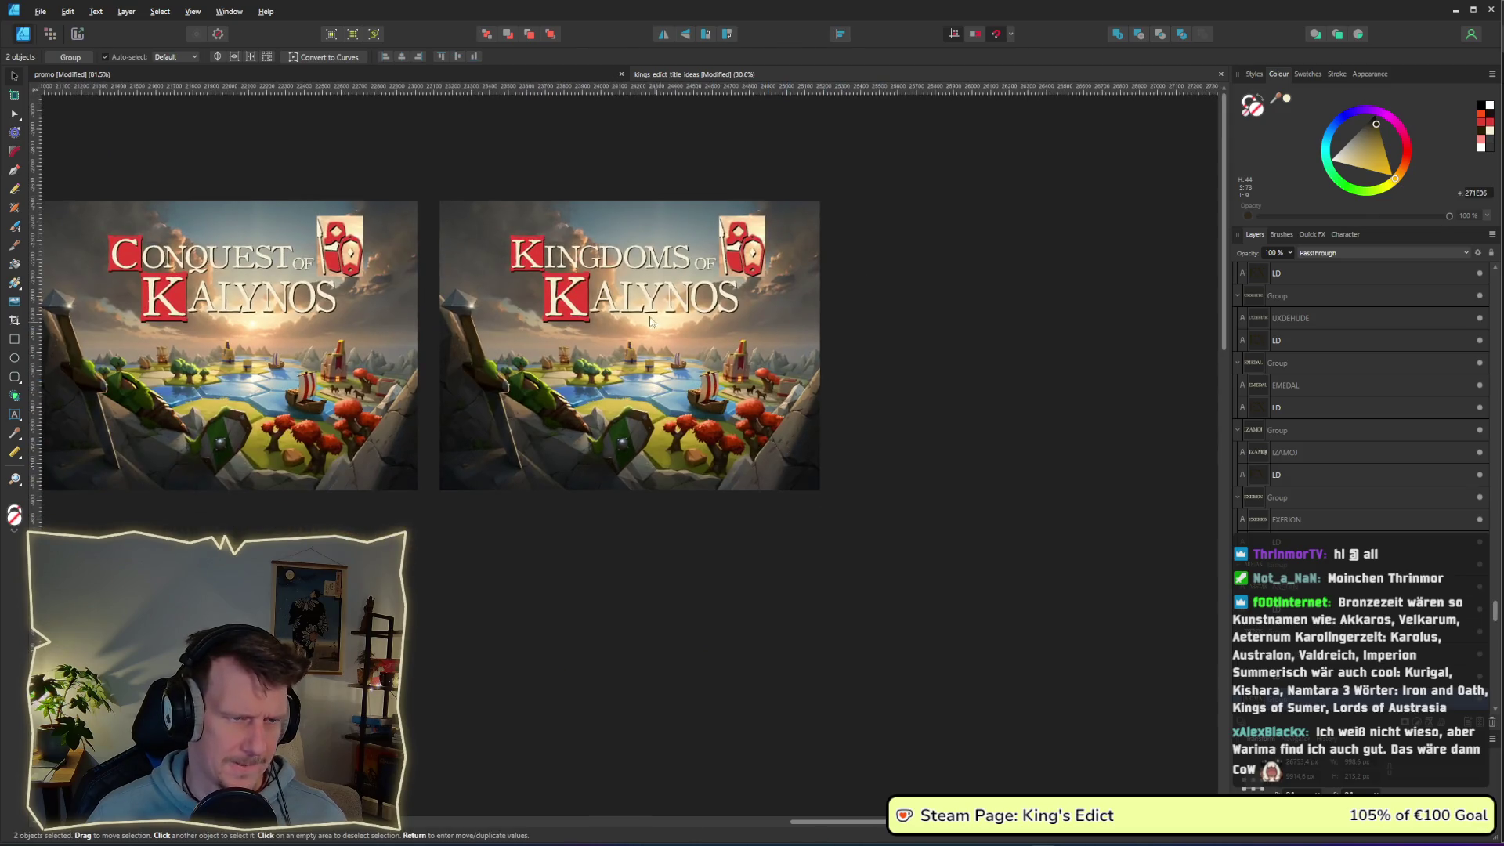
left_click(652, 317)
mouse_move(937, 563)
left_mouse_down()
mouse_move(876, 535)
mouse_move(416, 163)
left_mouse_up()
mouse_move(599, 309)
left_mouse_down("ctrl")
mouse_move(599, 630)
mouse_move(601, 614)
left_mouse_up("ctrl")
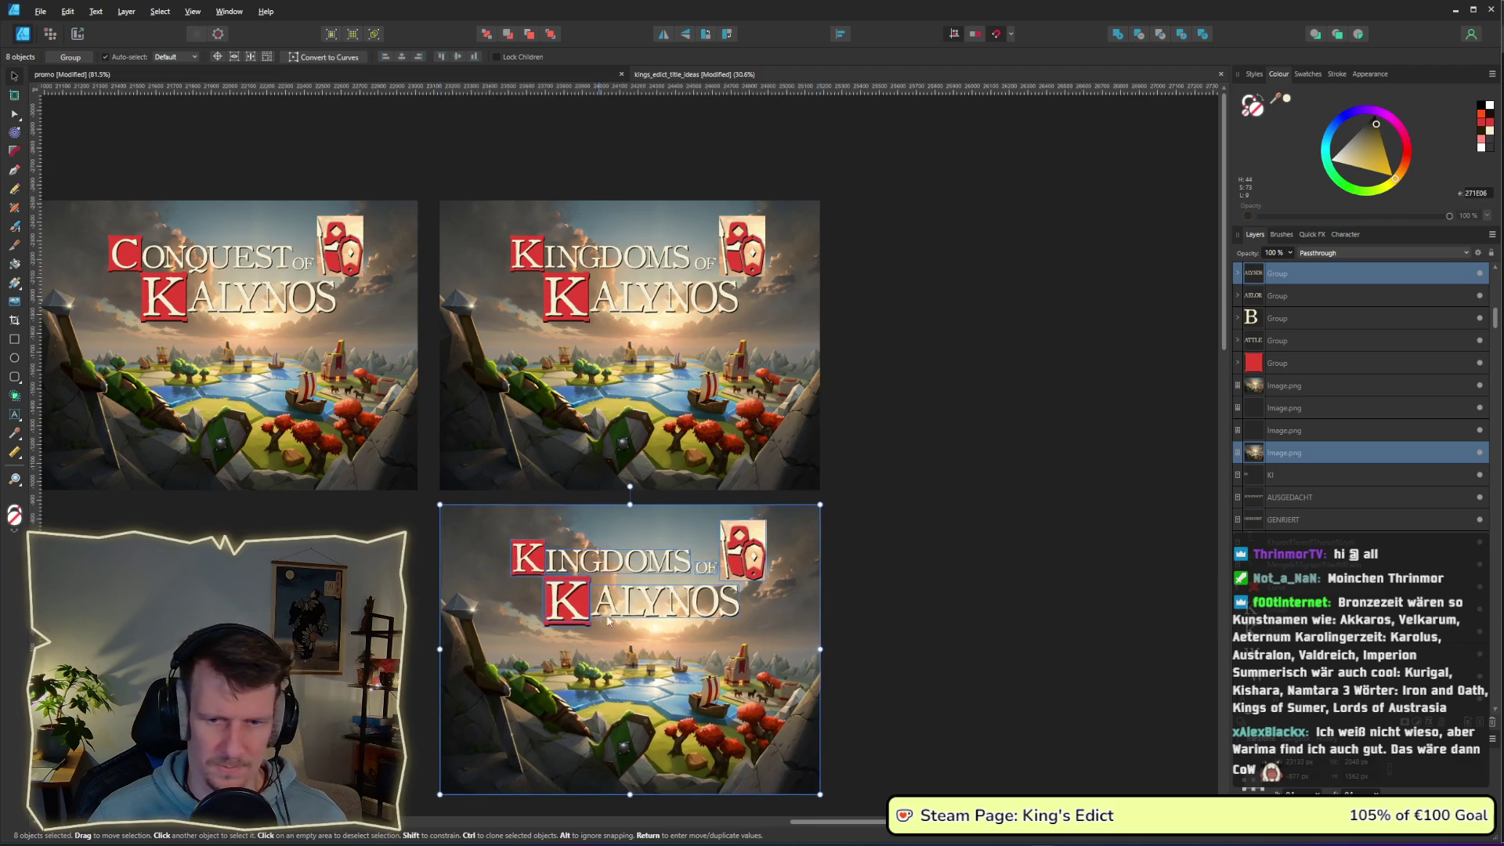
- Replace the red-boxed K initial of the copy with W
scroll(845, 369, "down", 3)
scroll(845, 369, "down", 1)
double_click(566, 337)
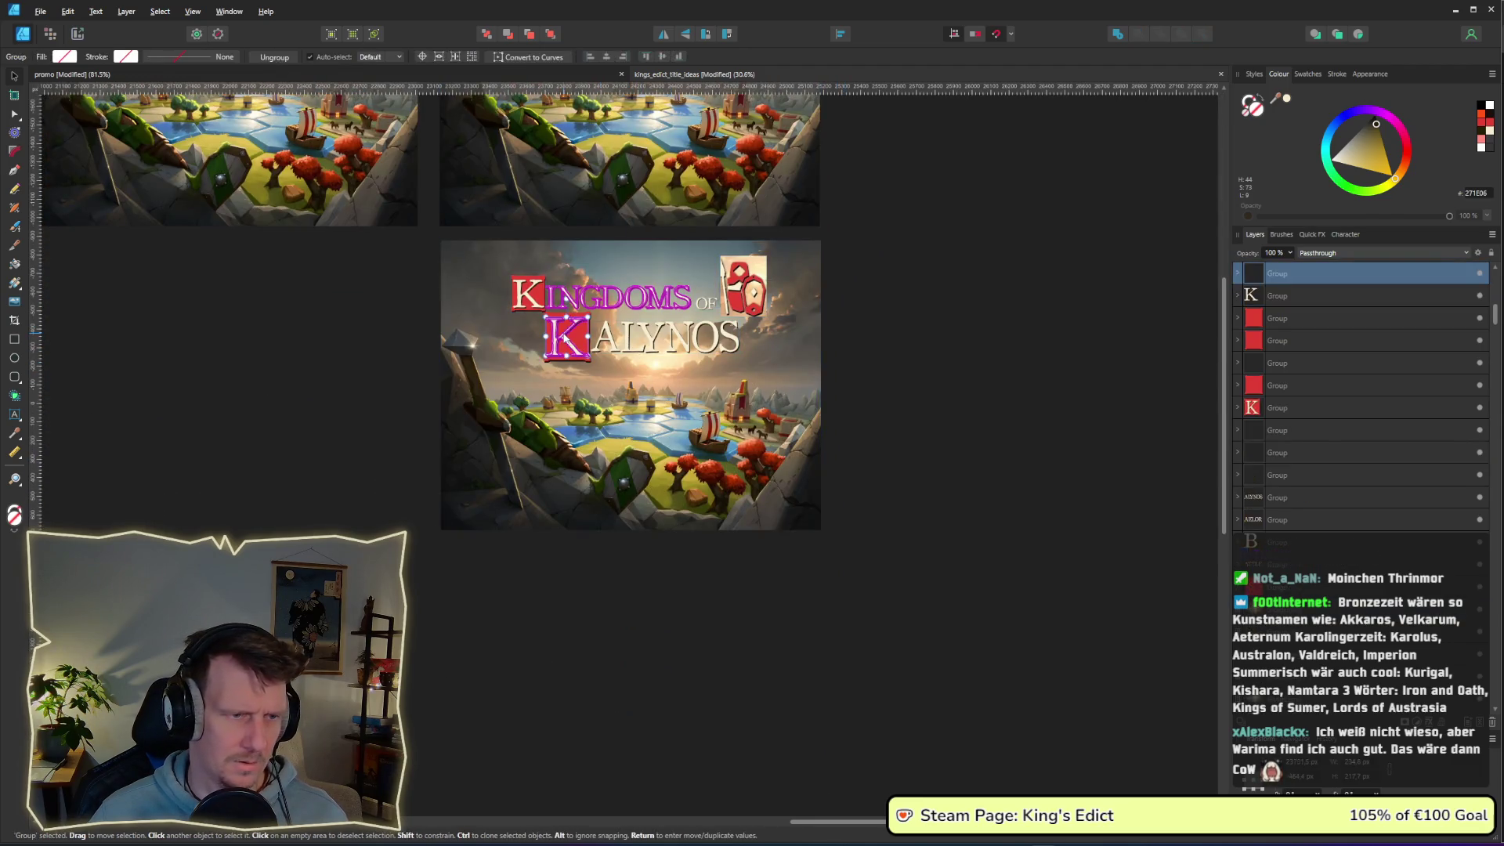
type("W")
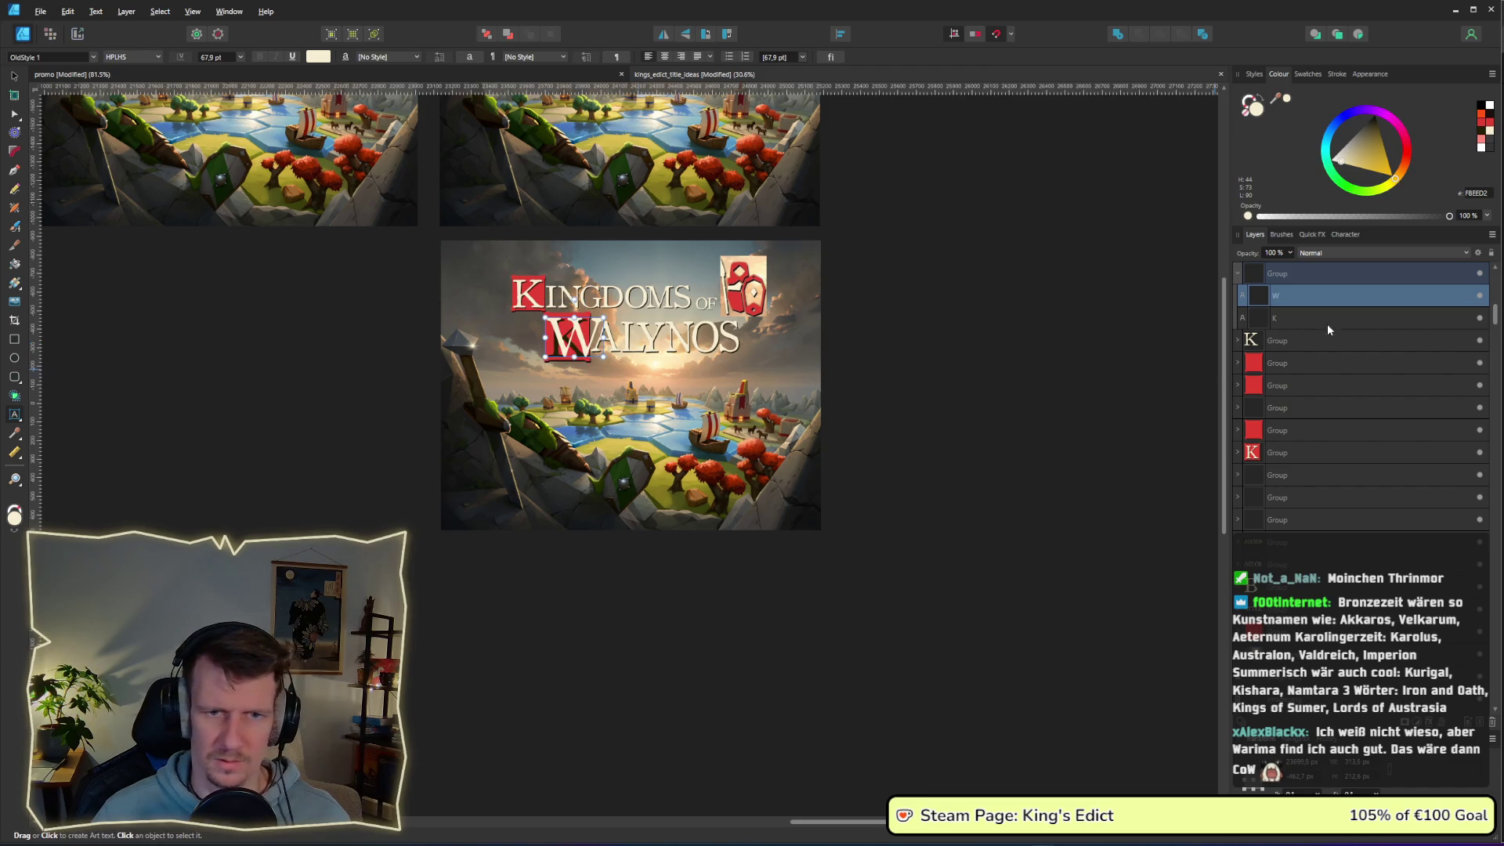
left_click(1479, 297)
double_click(560, 335)
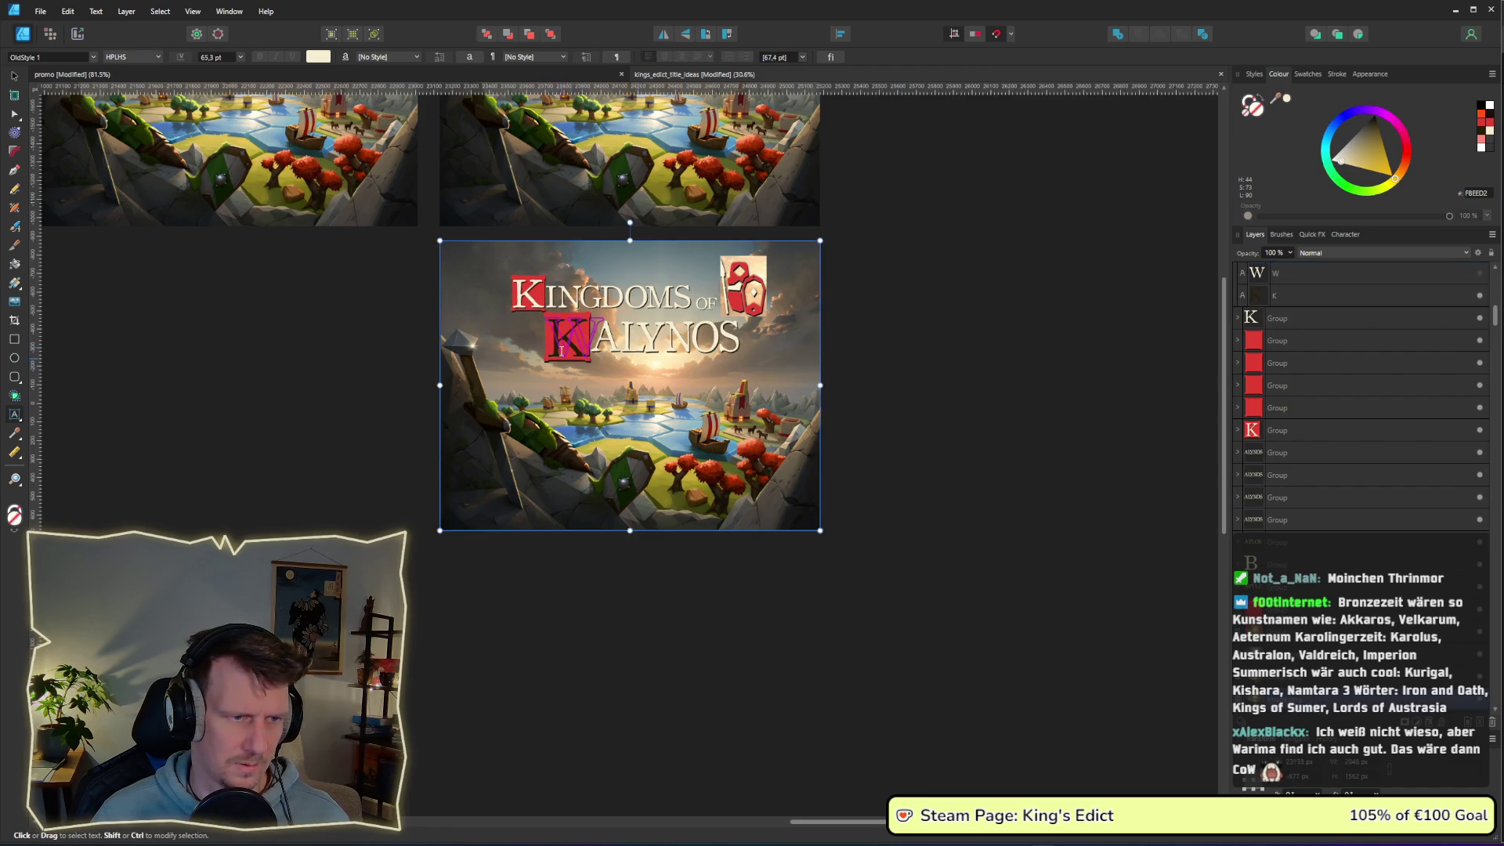
type("W")
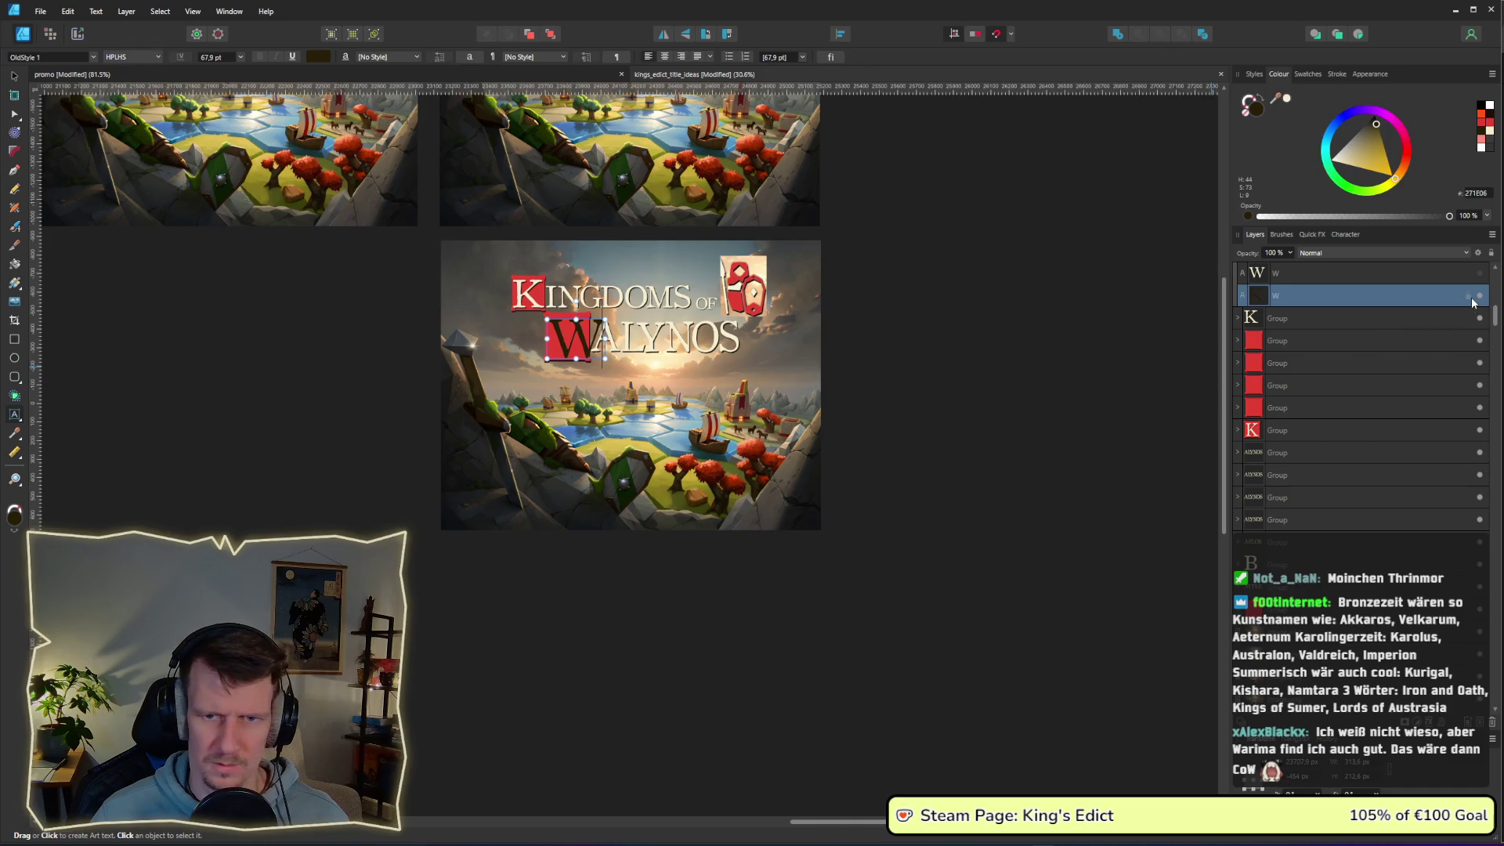
left_click(1479, 273)
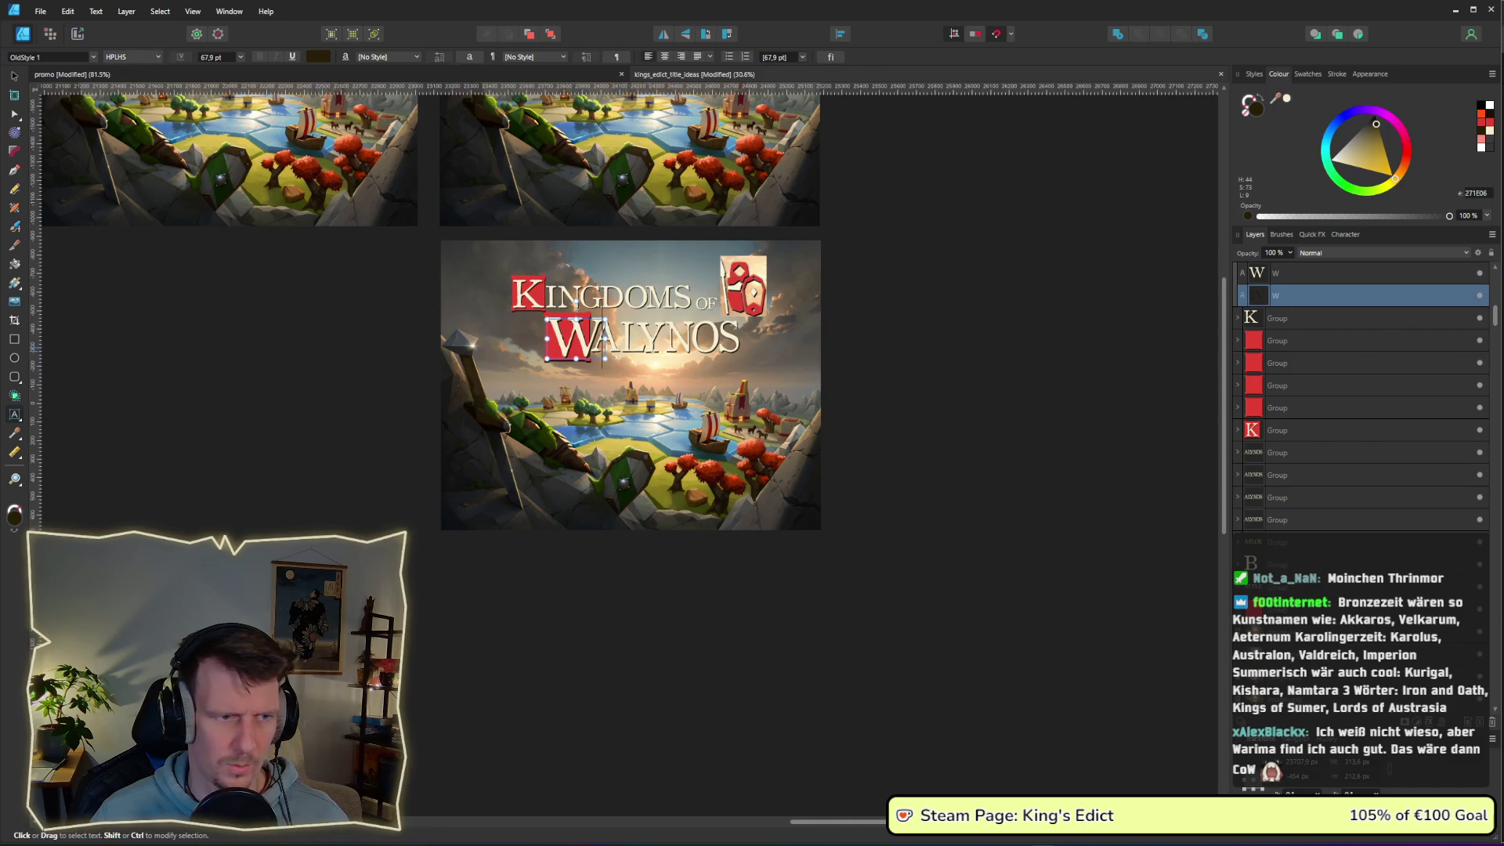
- Retype ALYNOS as ARIMA, fixing the typo, so the title reads KINGDOMS OF WARIMA
left_click(655, 361)
scroll(655, 361, "up", 2)
double_click(675, 329)
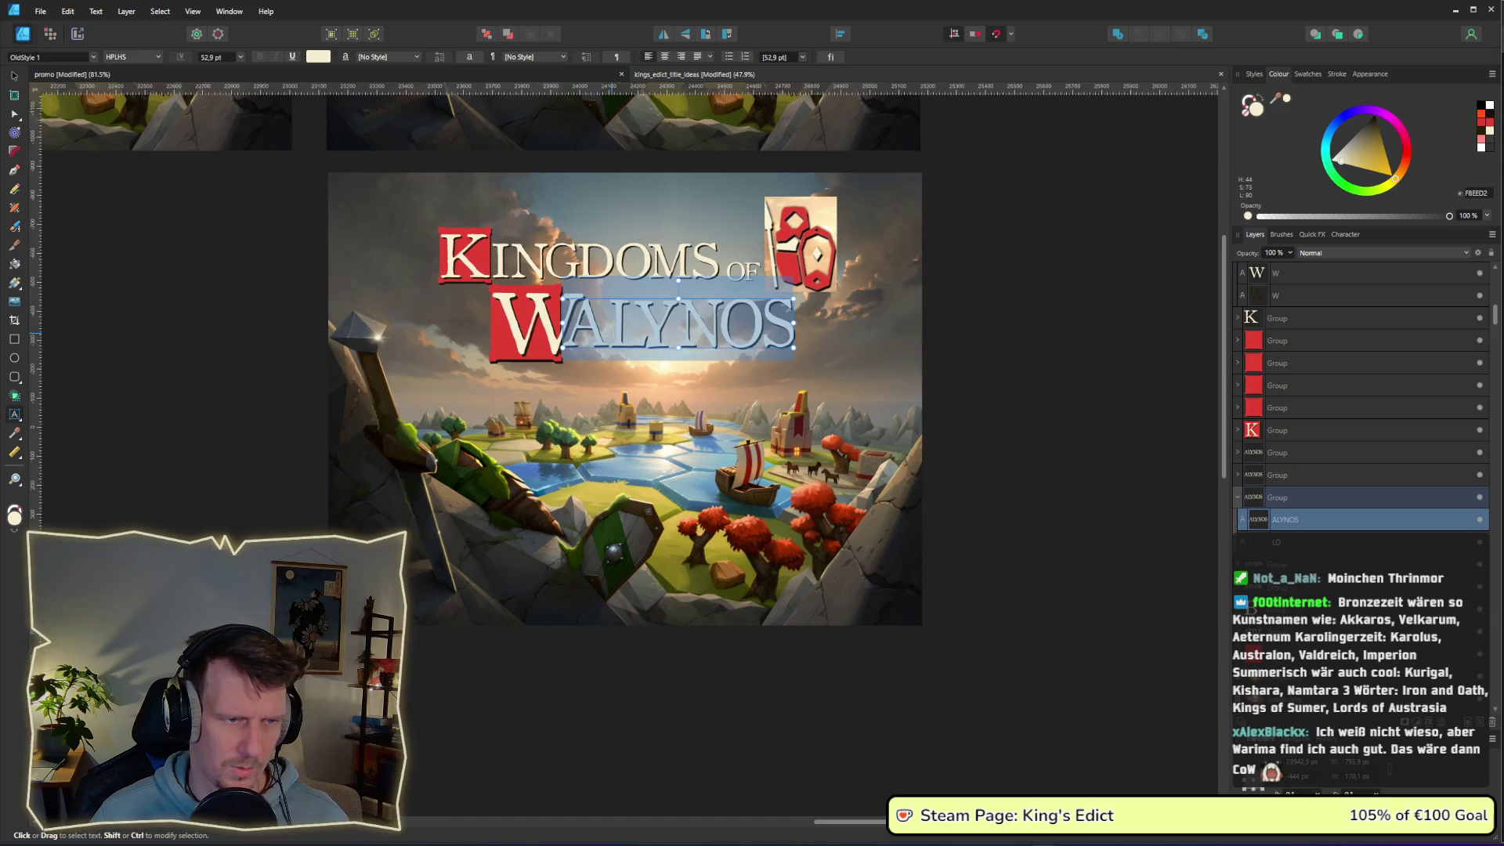
type("ARIMA")
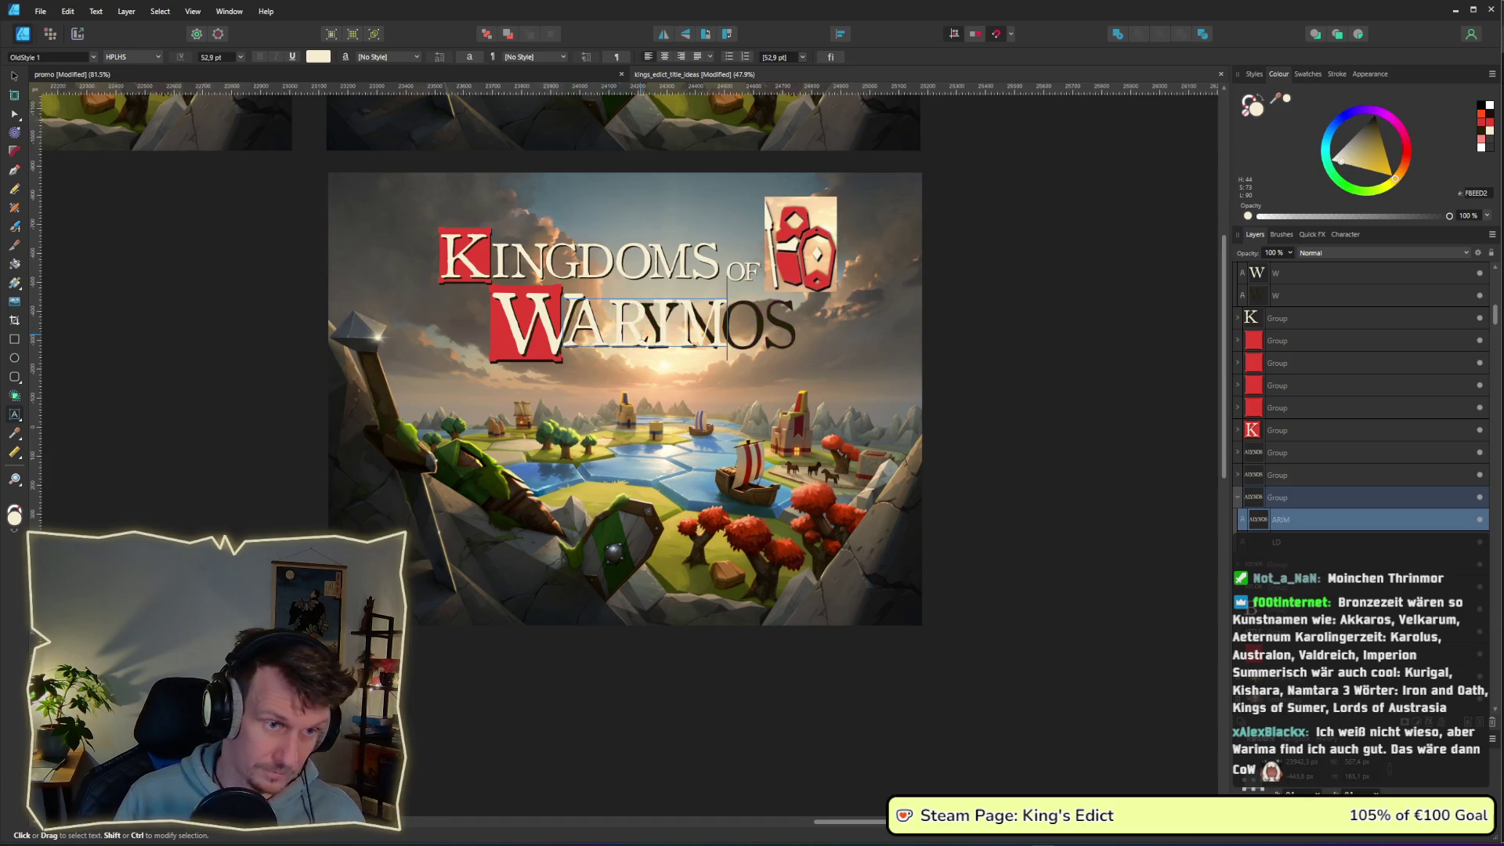
key("Escape")
key("ctrl+z")
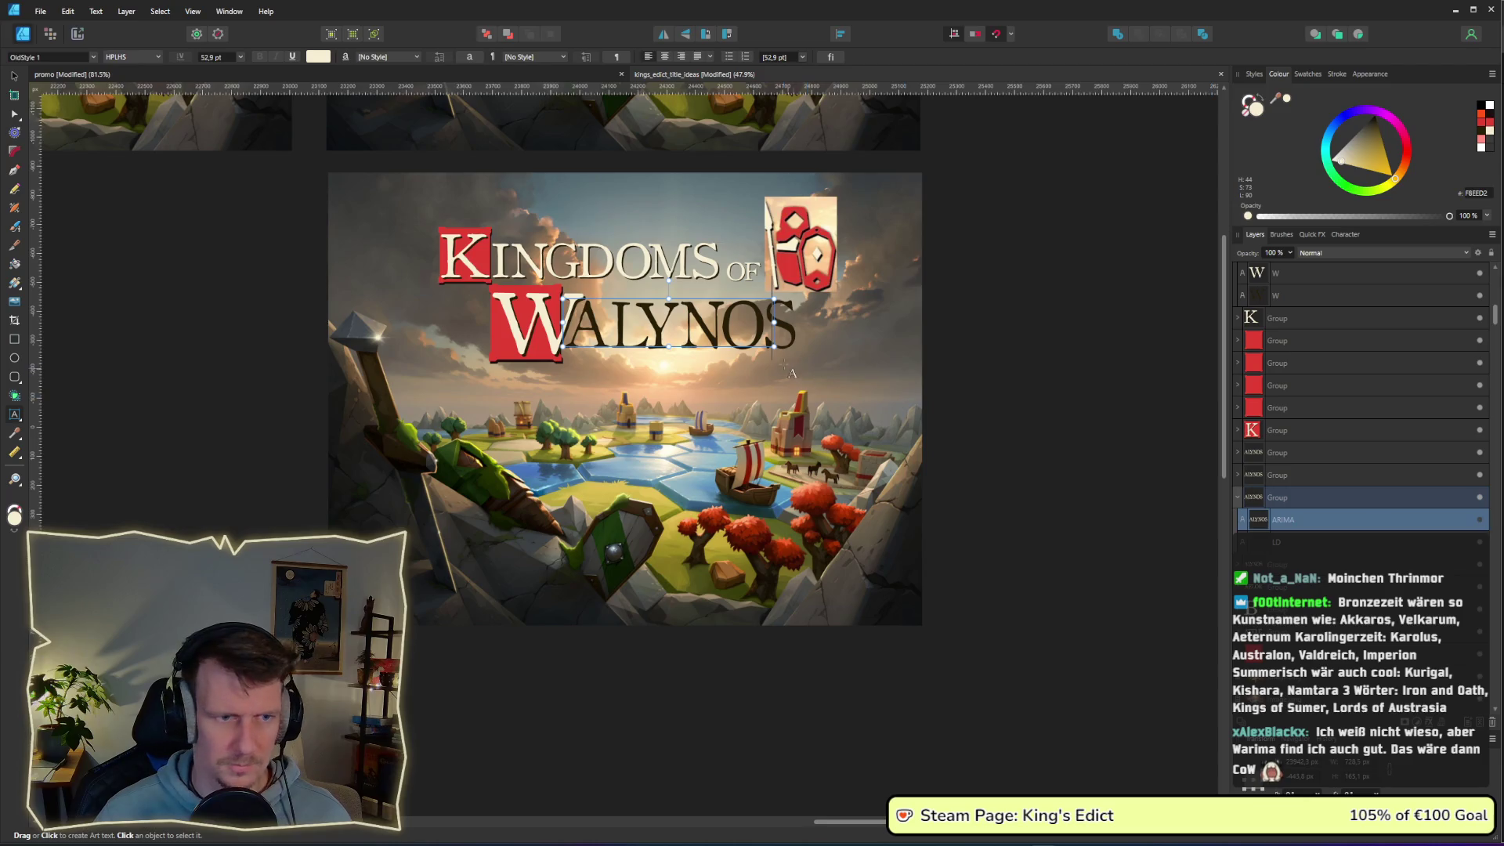
left_click(777, 339)
key("ctrl+a")
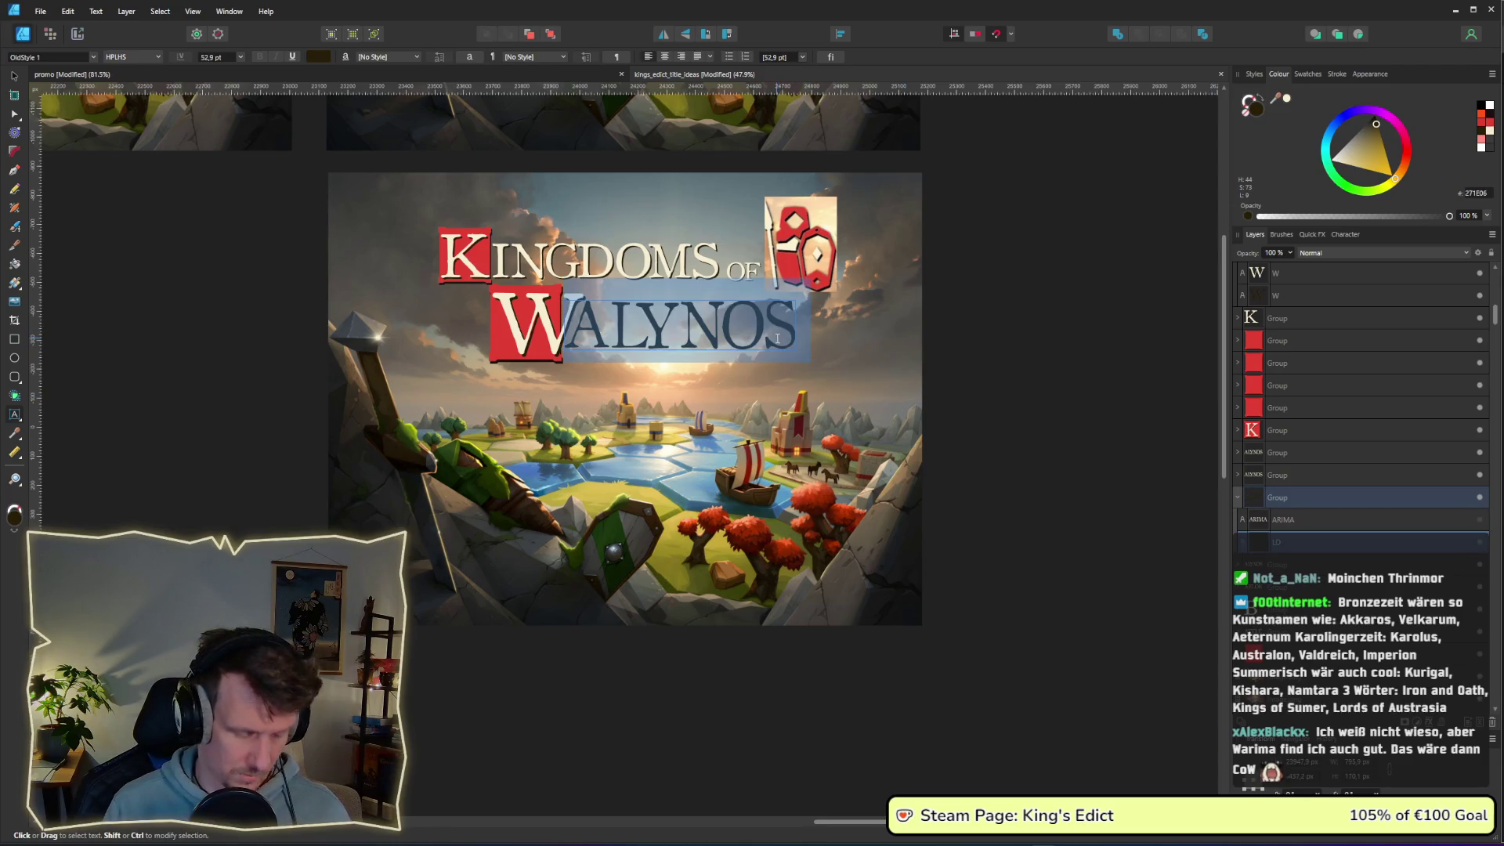
type("ARIMA")
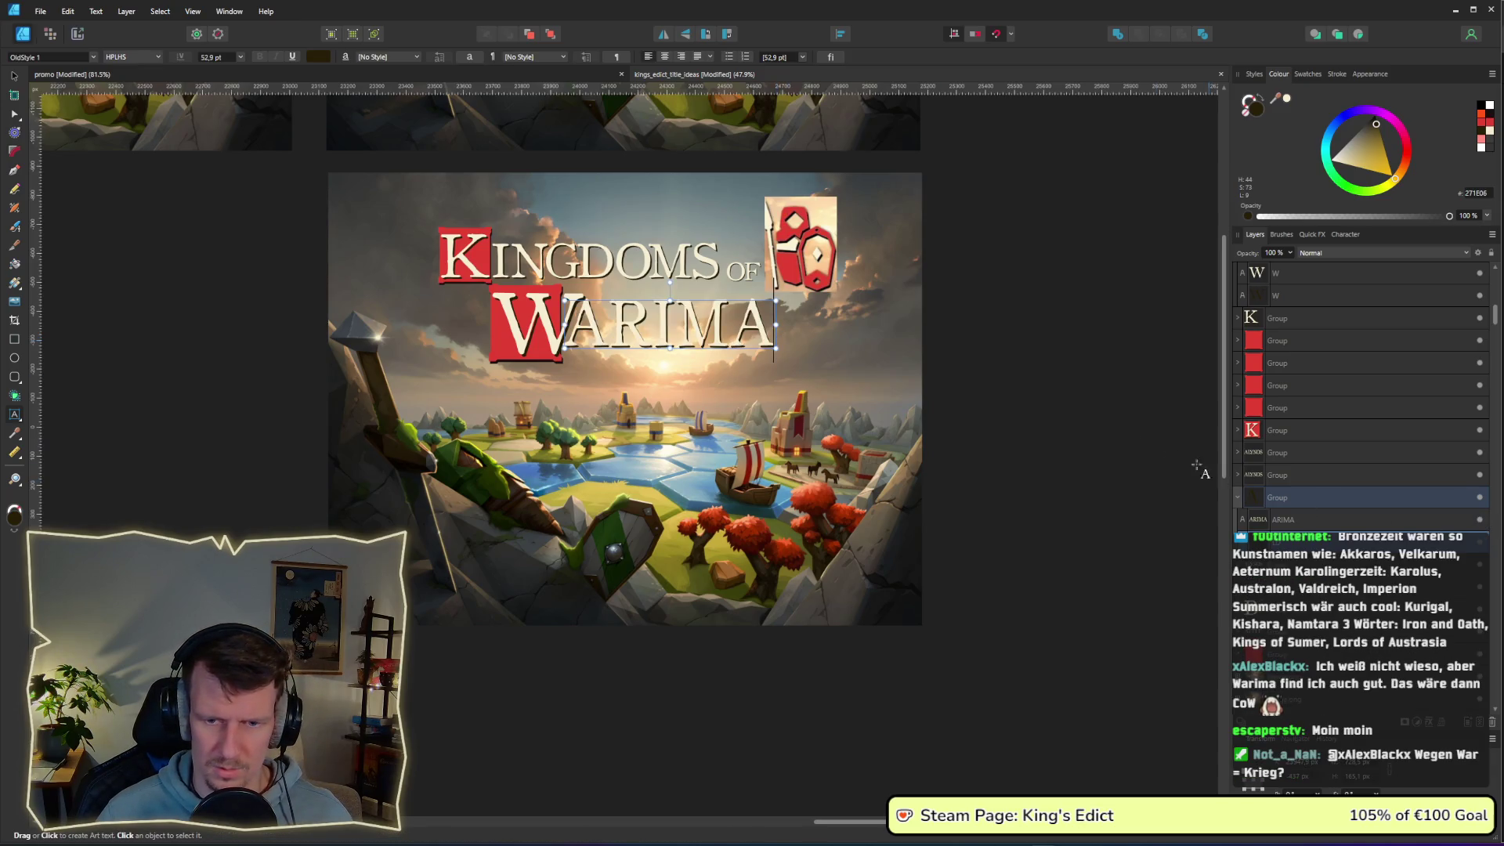
left_click(14, 75)
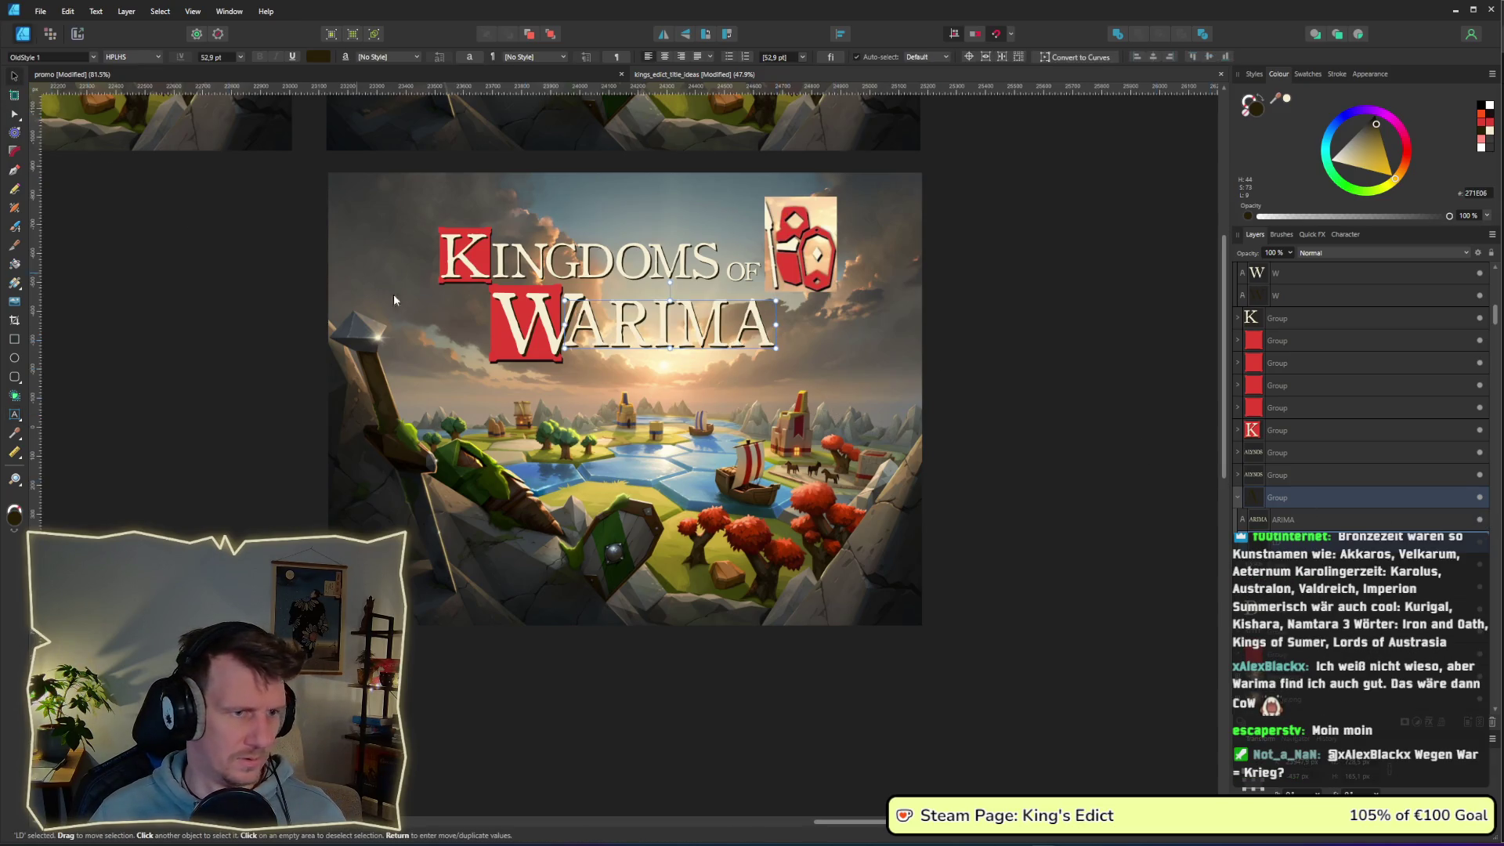
- Enlarge the red square behind W and move the W block lower
left_click(501, 348)
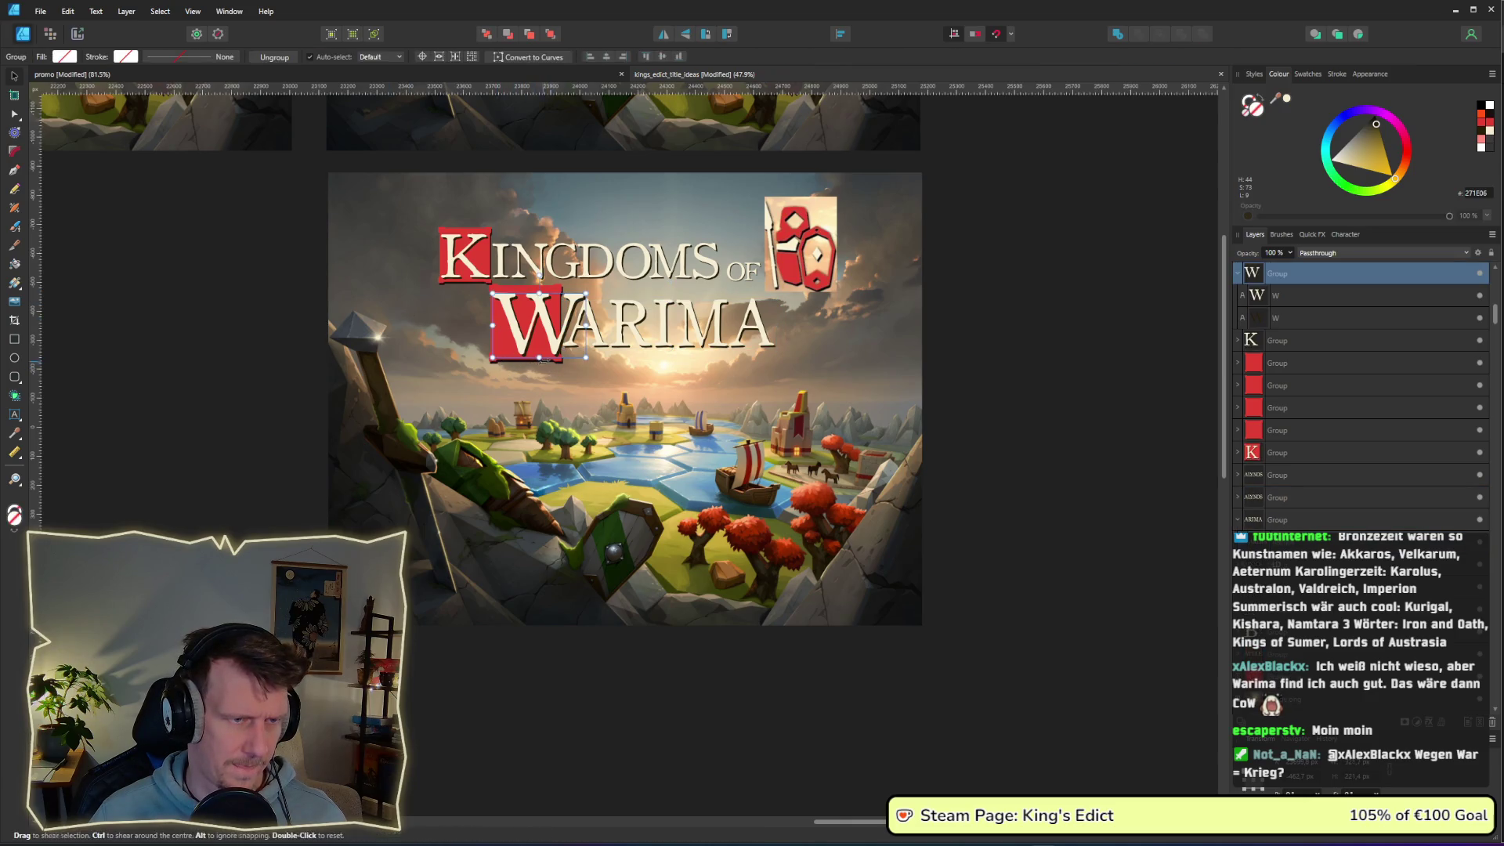
left_click(496, 356)
mouse_move(564, 365)
left_mouse_down()
mouse_move(597, 385)
mouse_move(553, 339)
left_mouse_up()
double_click(552, 339)
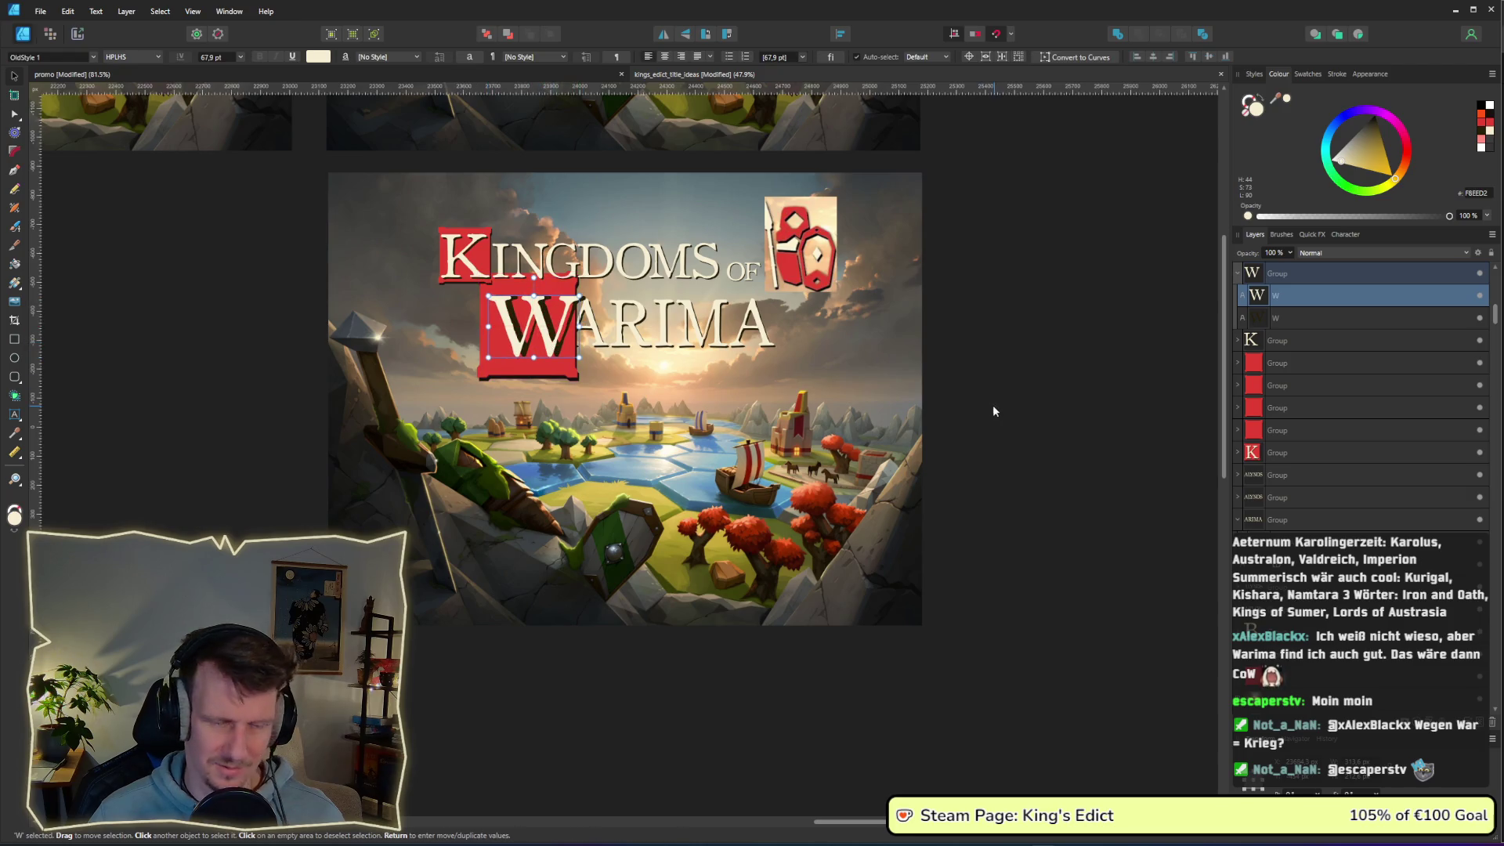
left_click(1293, 316)
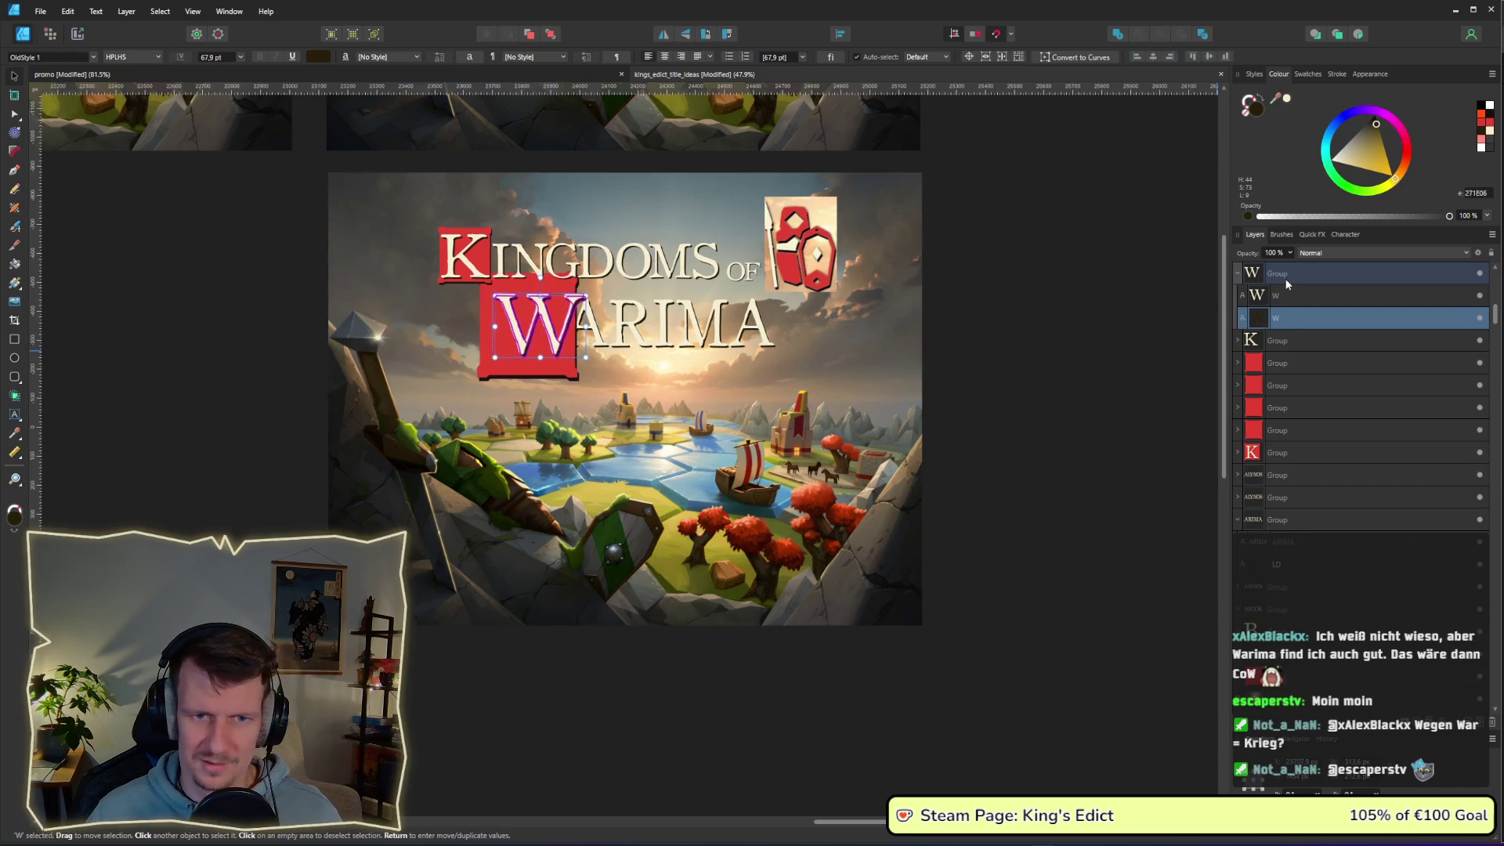
left_click(541, 332)
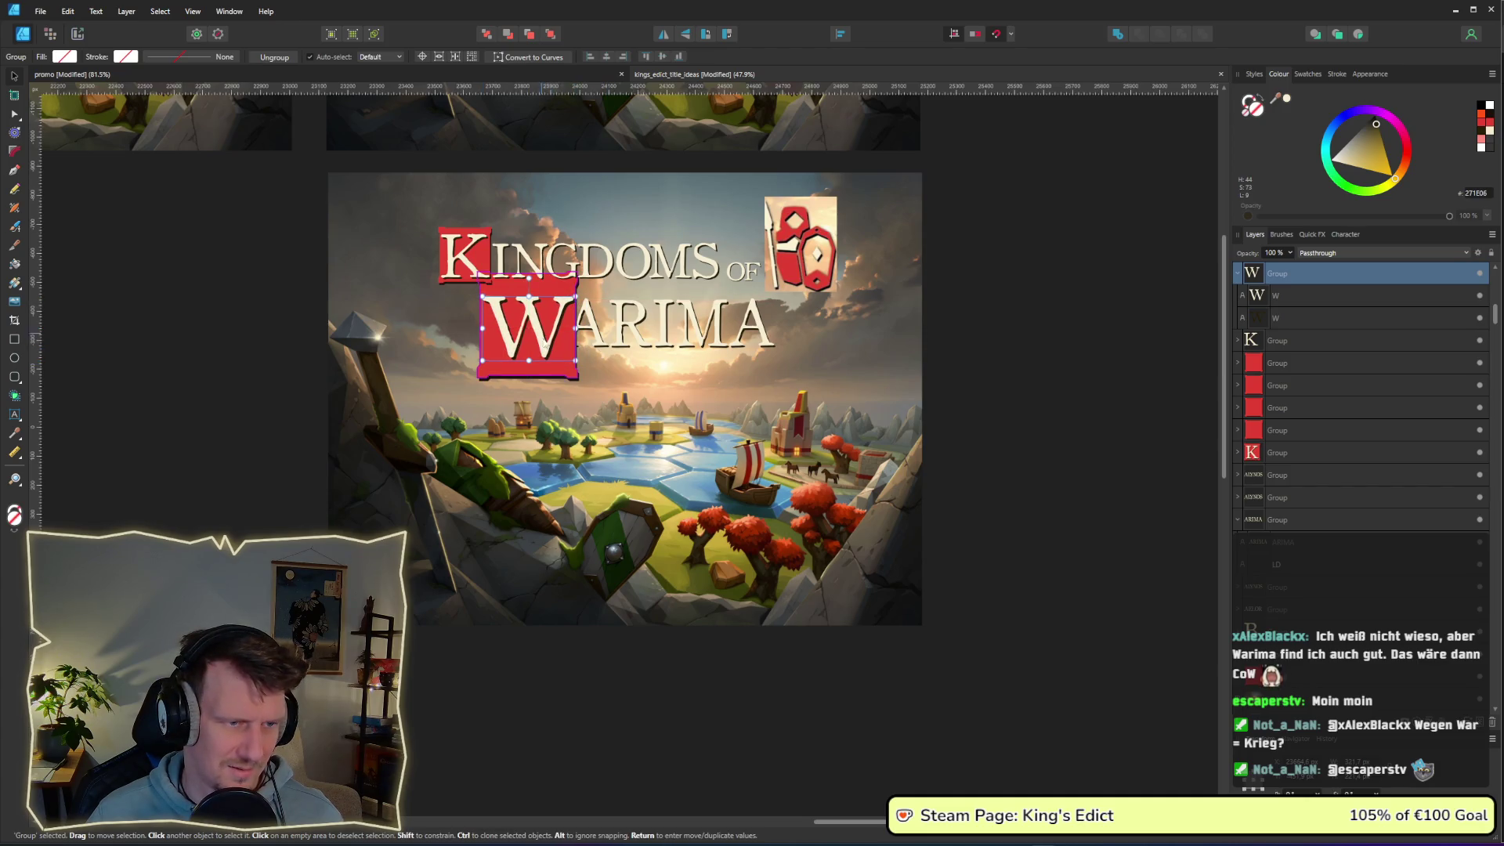
left_click(562, 382)
left_click(545, 339, "shift")
left_click_drag(545, 339, 544, 357)
- Lower ARIMA beside the W, then shift the W block and ARIMA together rightward
left_click(638, 344)
left_click_drag(637, 344, 643, 376)
left_click(1020, 404)
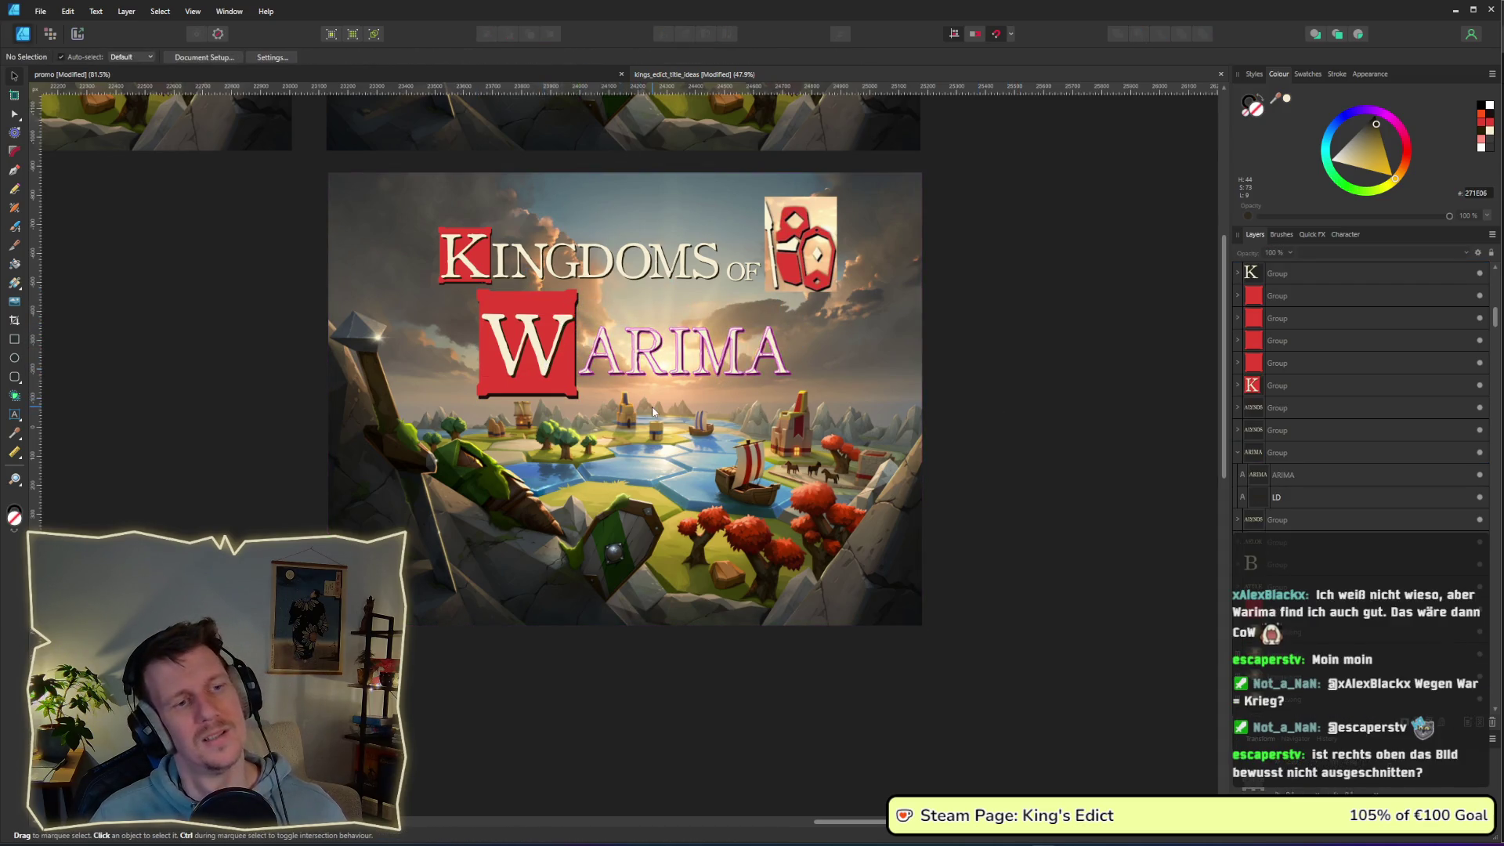
left_click_drag(1010, 440, 582, 286)
left_click_drag(531, 341, 552, 332)
left_click(931, 420)
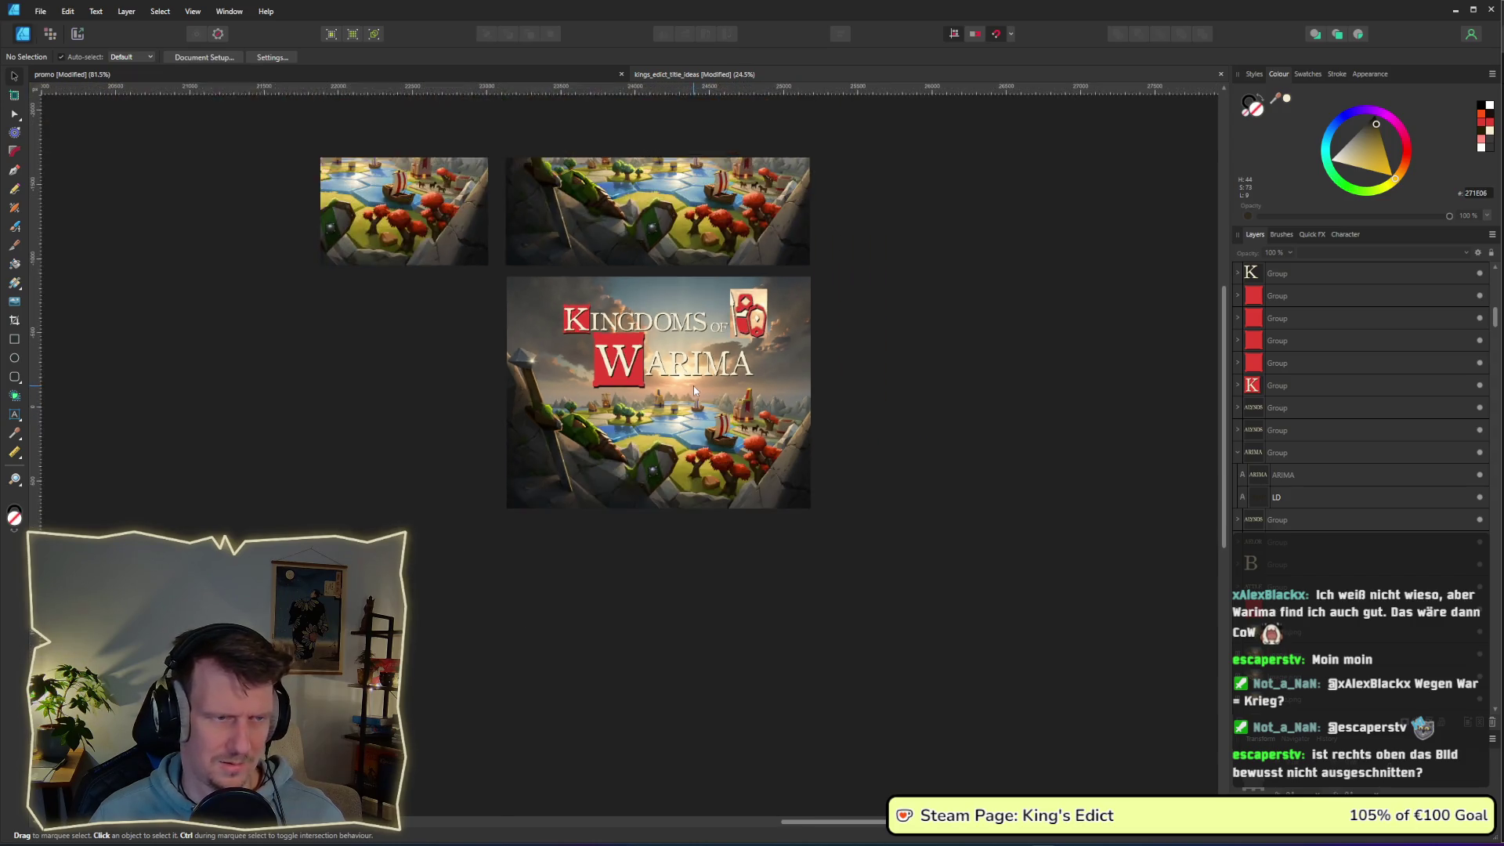
- Shrink the W letter and trim its red square to fit
scroll(693, 385, "down", 3)
scroll(685, 441, "up", 2)
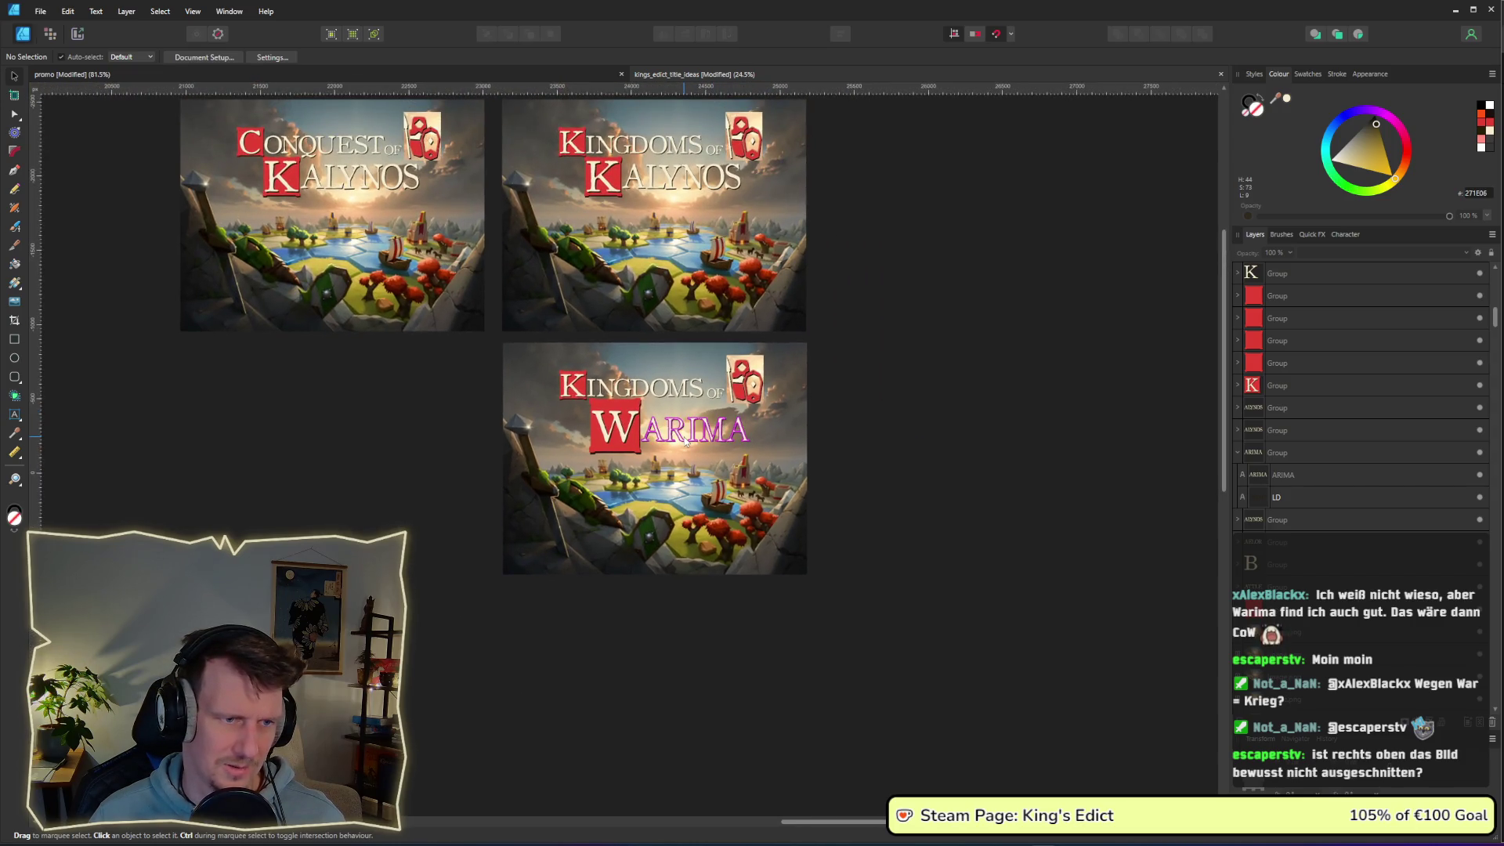
left_click(625, 443)
scroll(624, 442, "up", 5)
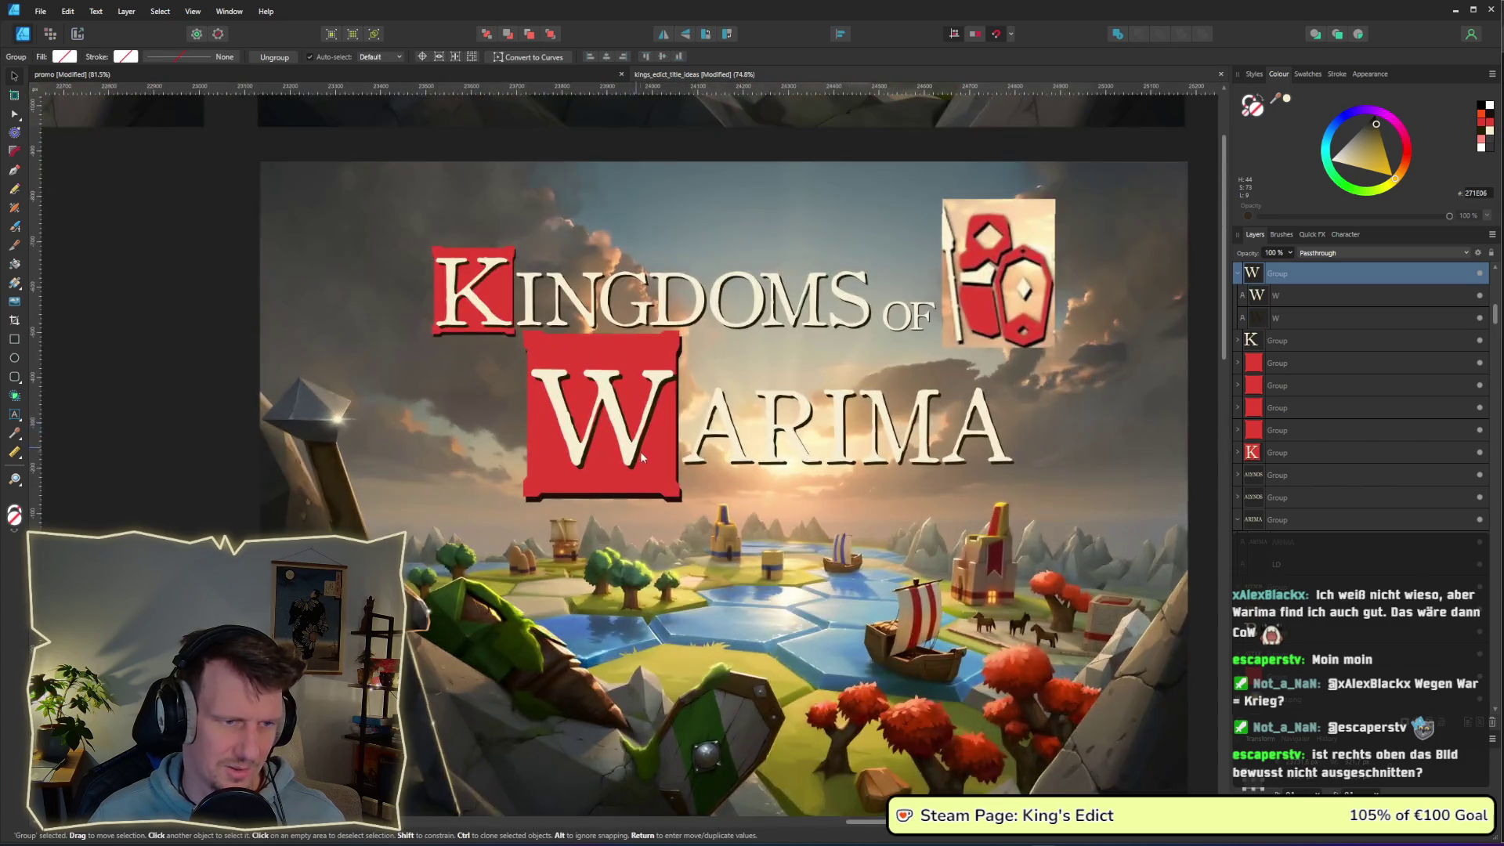
left_click_drag(677, 470, 645, 413)
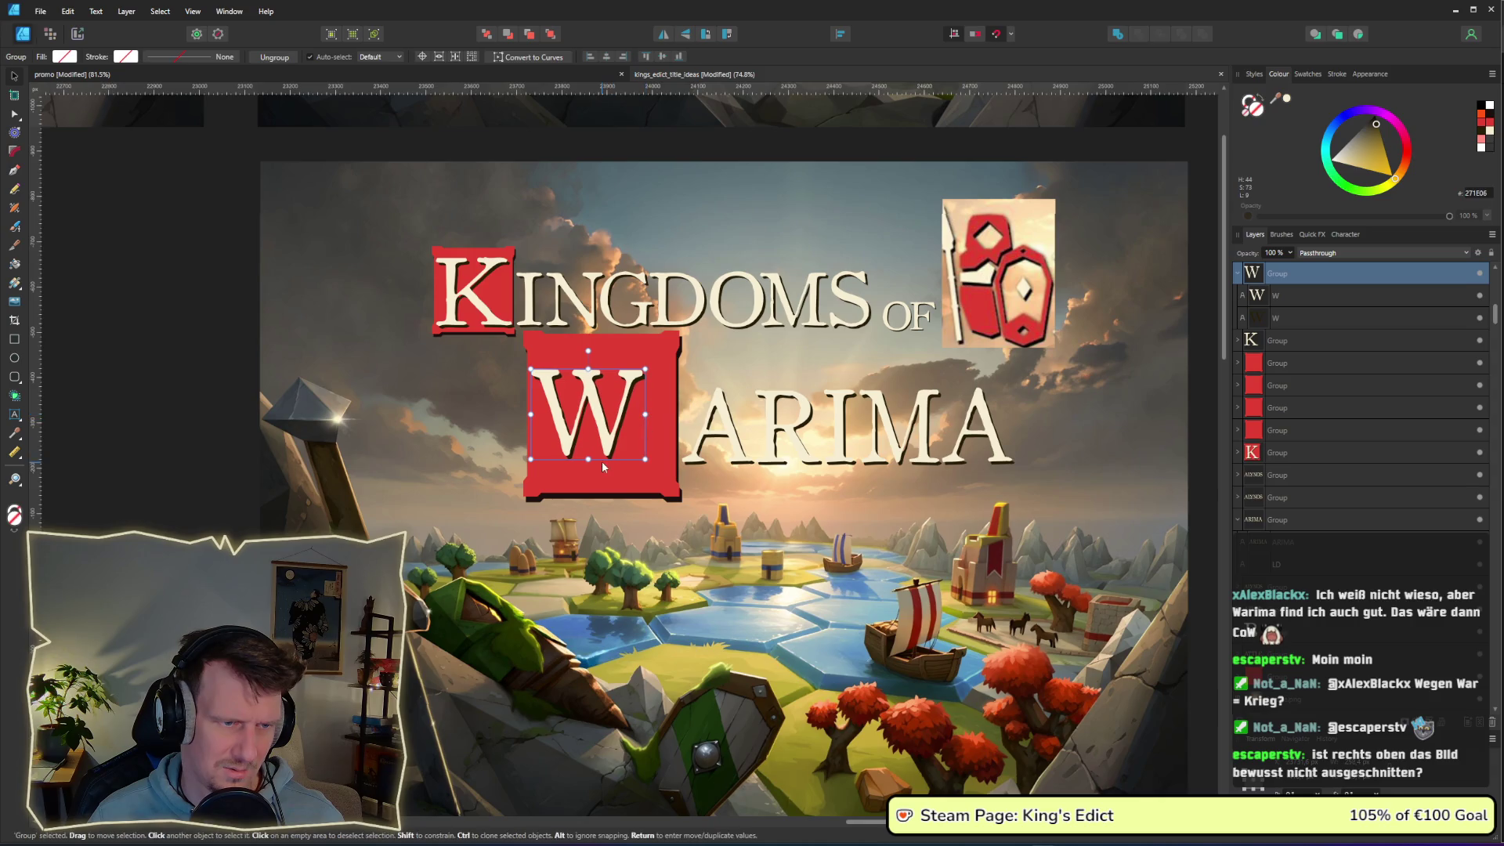
left_click_drag(587, 461, 650, 470)
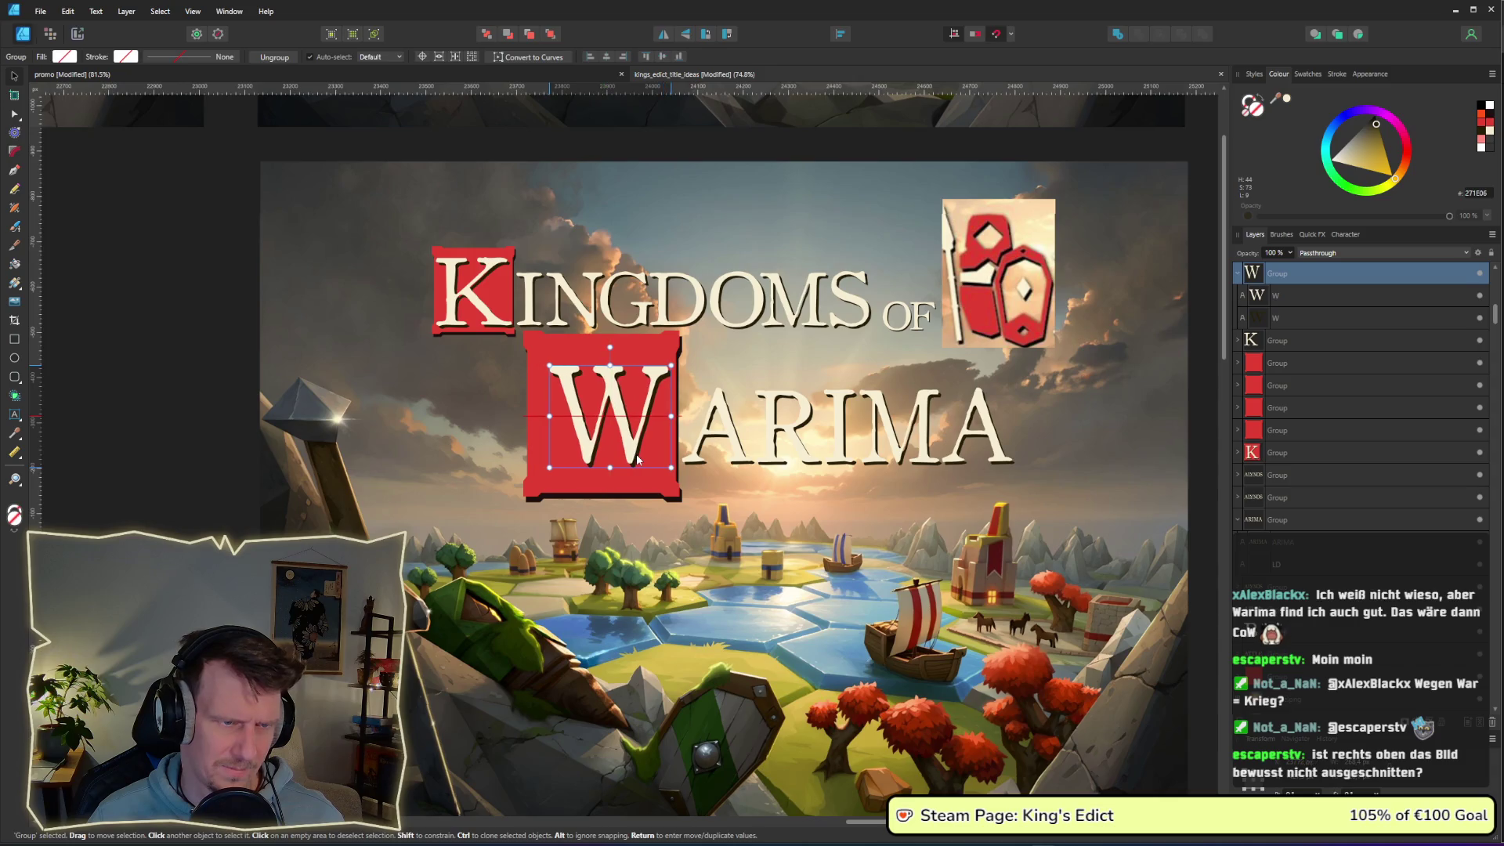
left_click(673, 489)
mouse_move(683, 503)
left_mouse_down()
mouse_move(658, 479)
mouse_move(672, 475)
left_mouse_up()
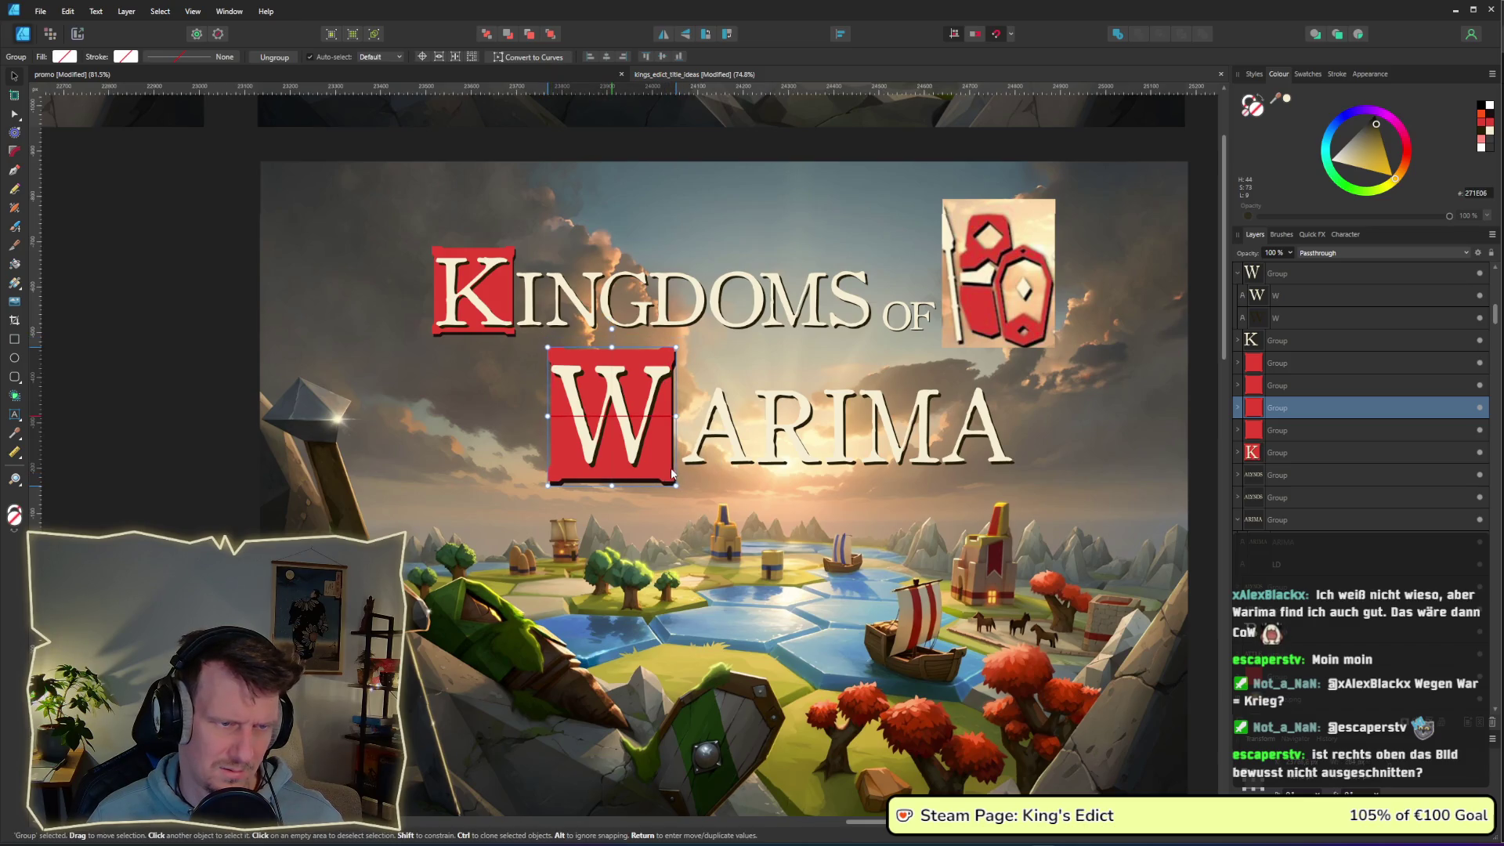
- Nudge ARIMA slightly up-left beside the W and select the whole WARIMA line
left_click(830, 458)
left_click_drag(830, 458, 824, 449)
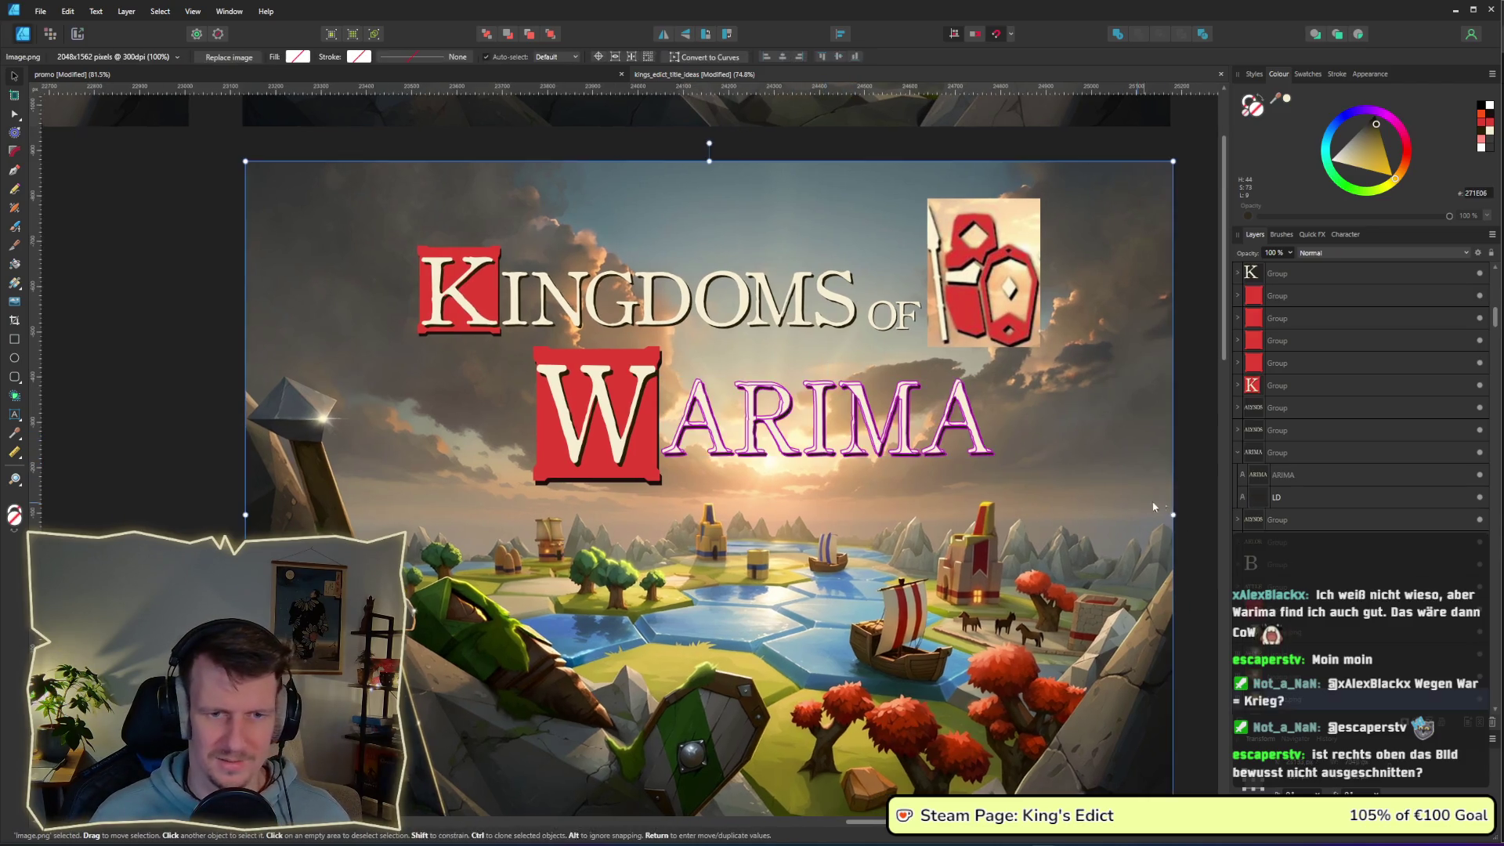
left_click_drag(1211, 511, 423, 352)
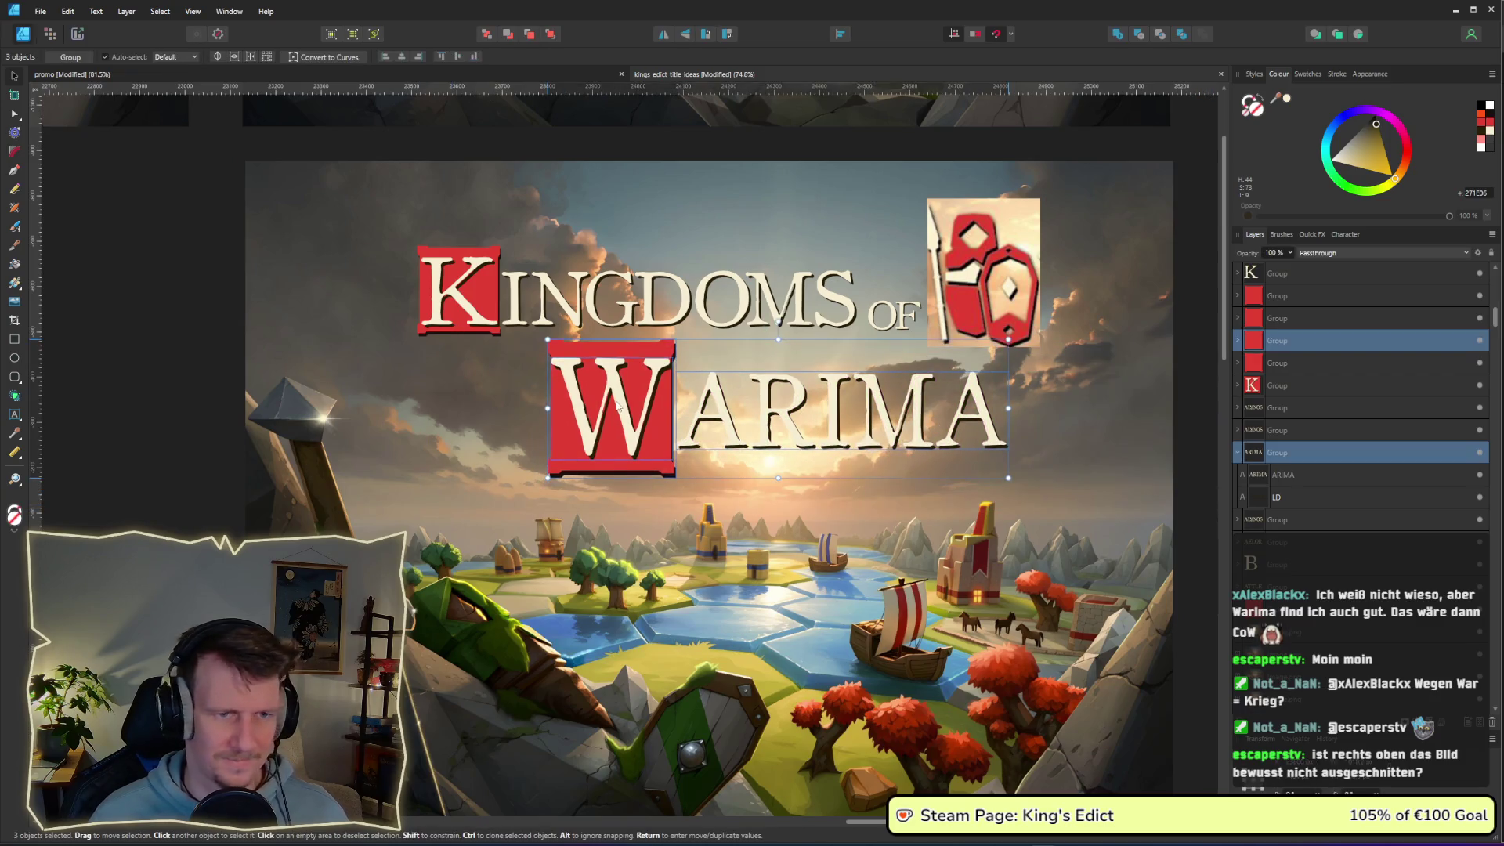
scroll(1028, 360, "down", 3)
left_click_drag(1038, 369, 787, 481)
scroll(783, 460, "down", 1)
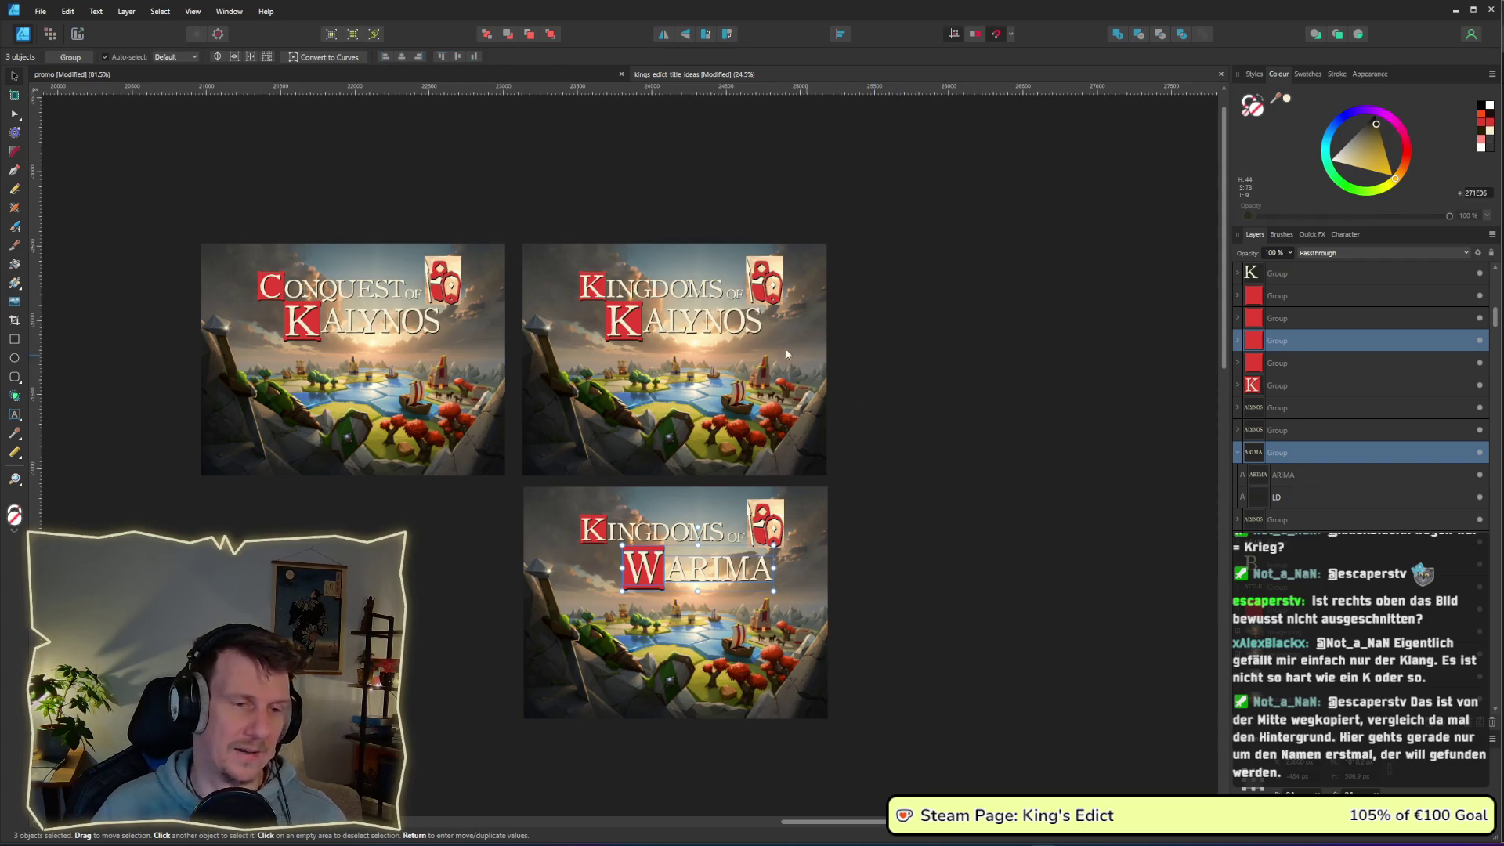
scroll(703, 349, "down", 8)
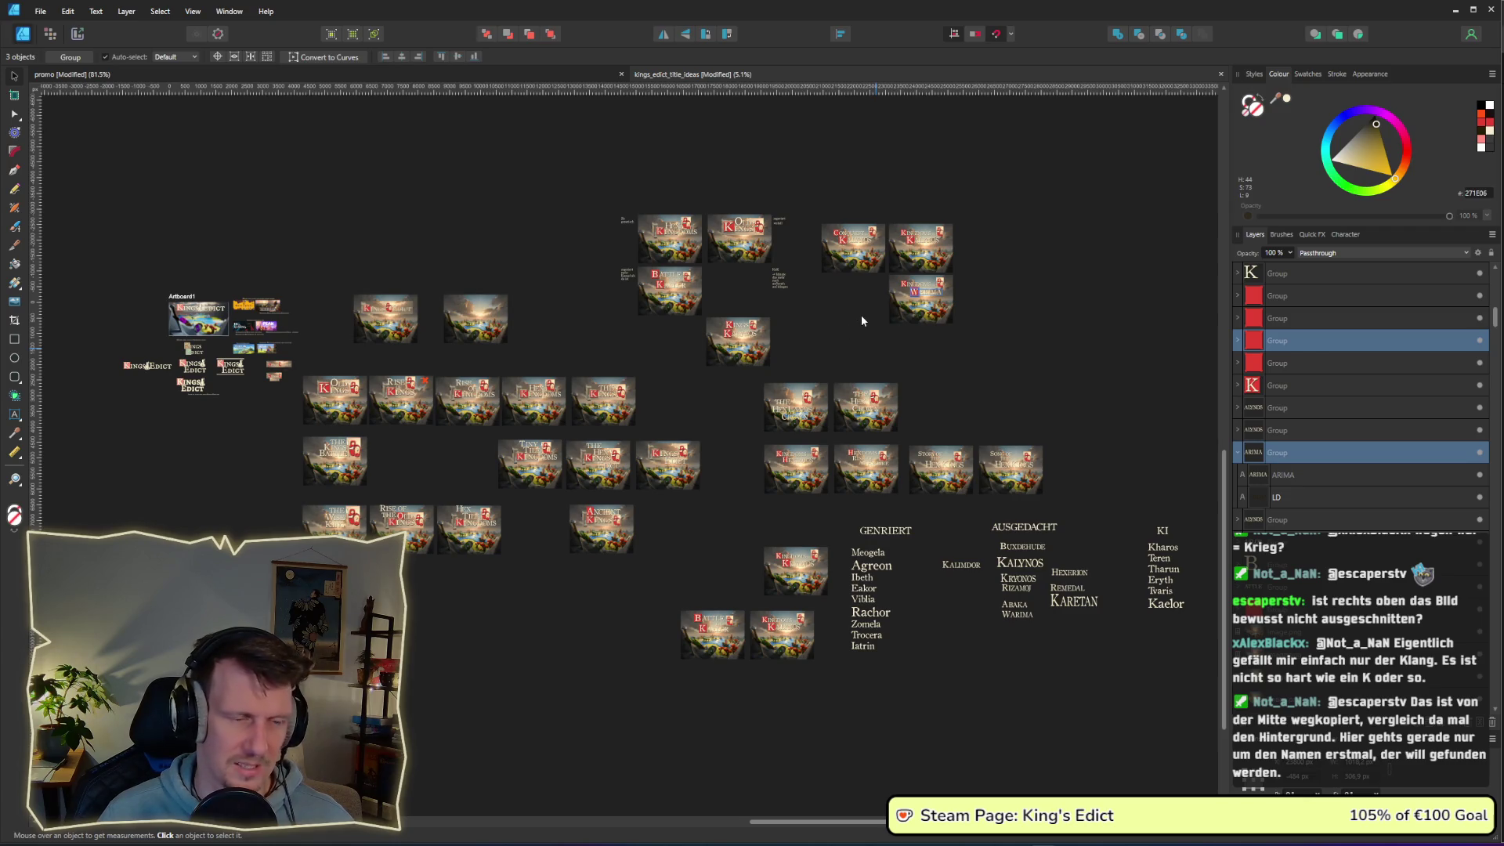
scroll(862, 313, "up", 2)
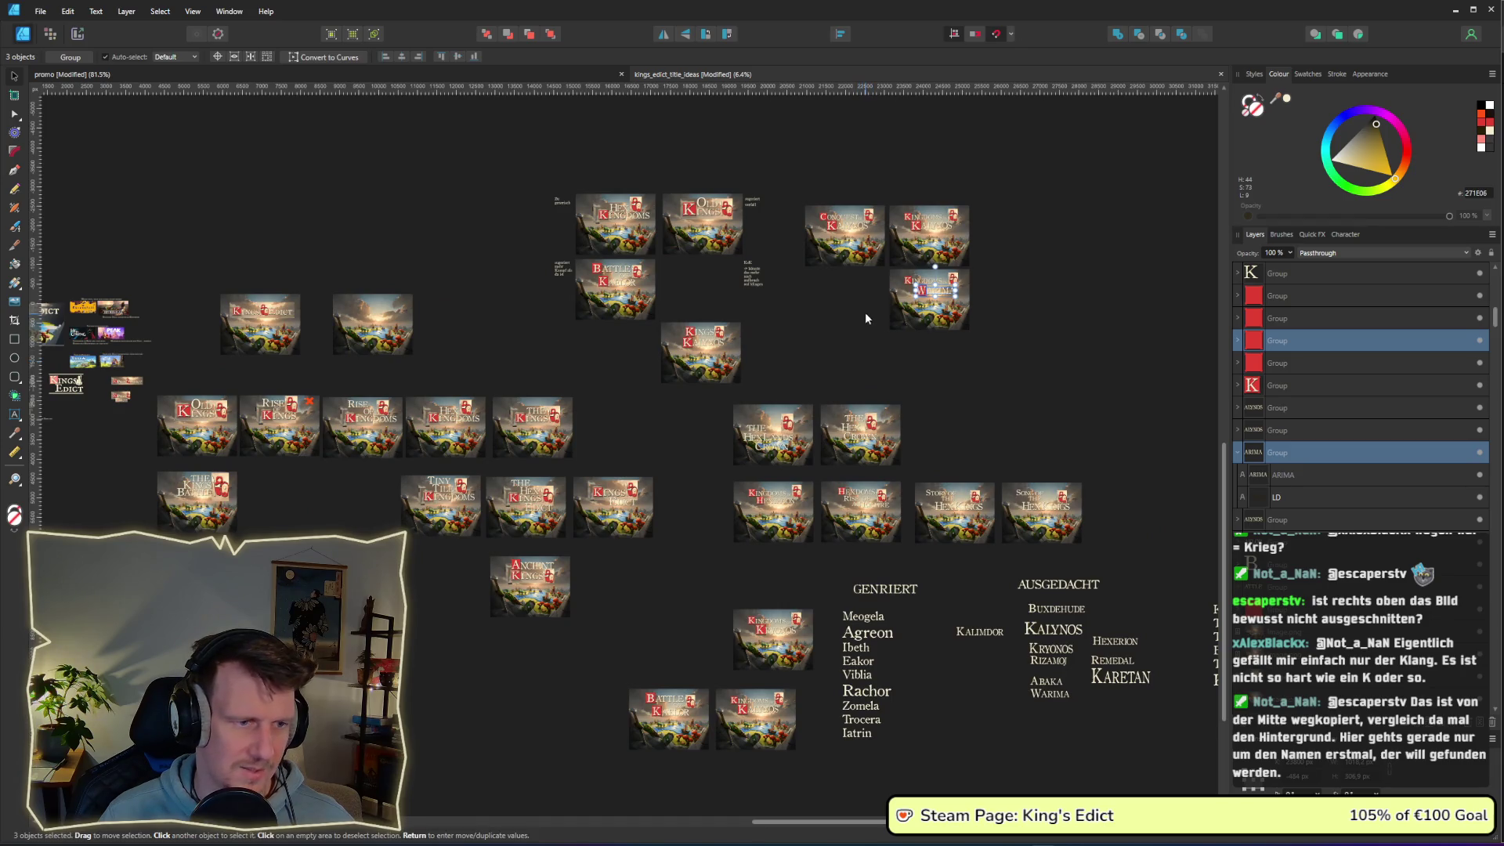
scroll(864, 318, "up", 8)
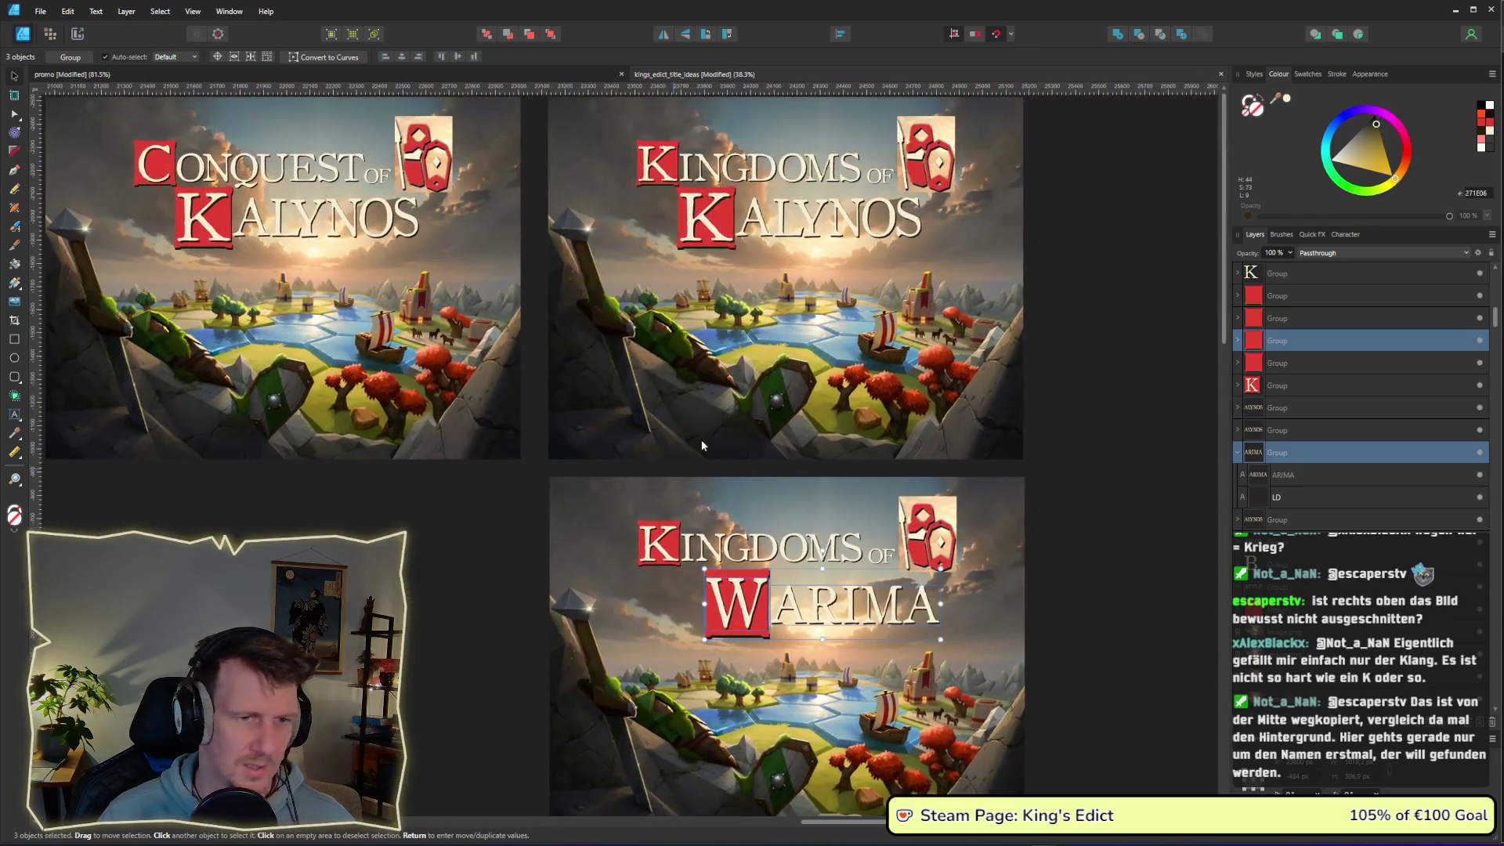
scroll(865, 400, "up", 5)
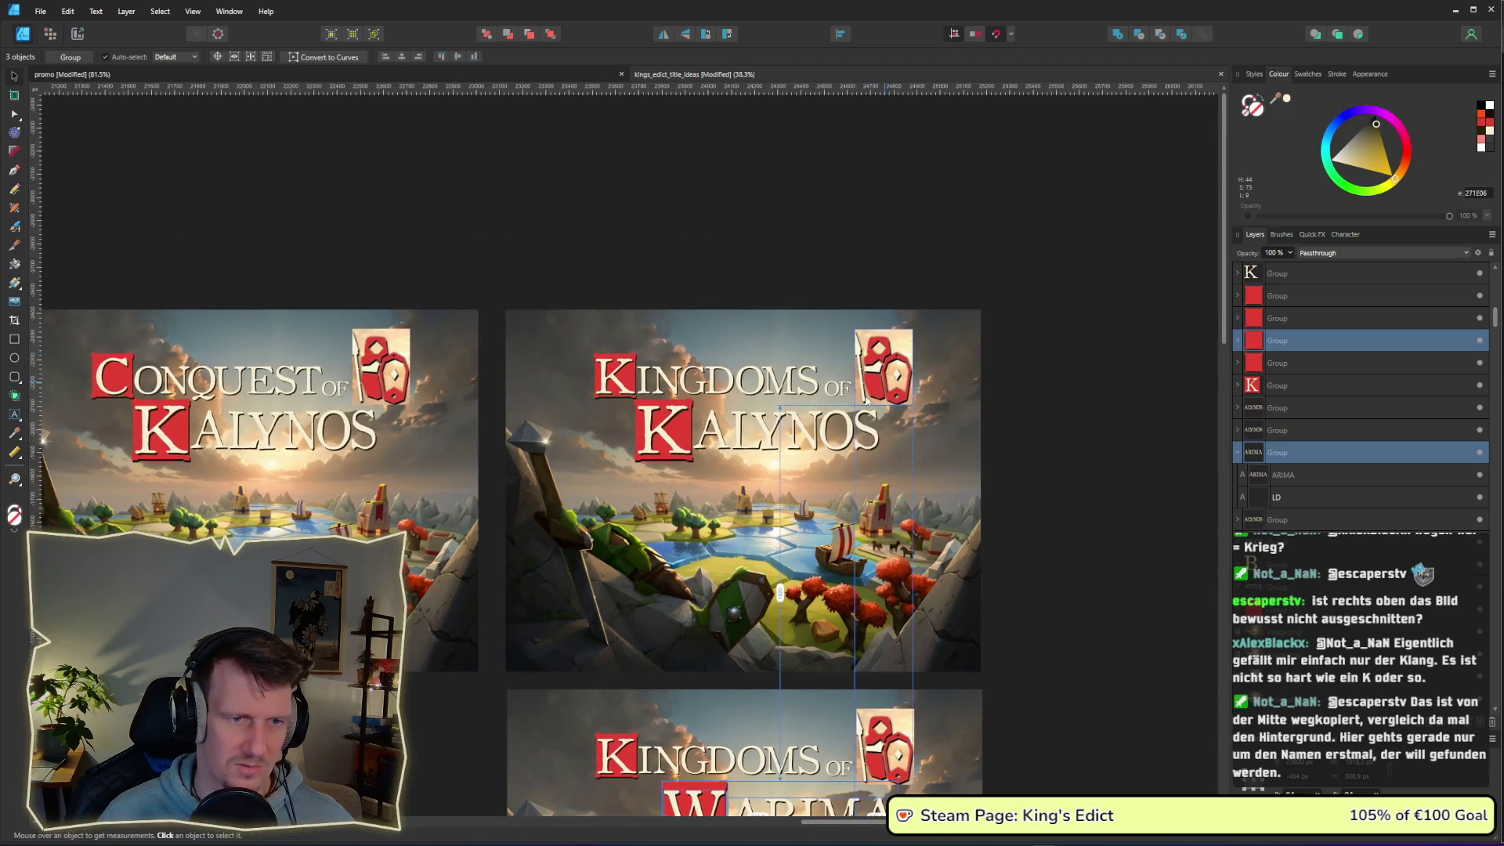
scroll(866, 401, "up", 2)
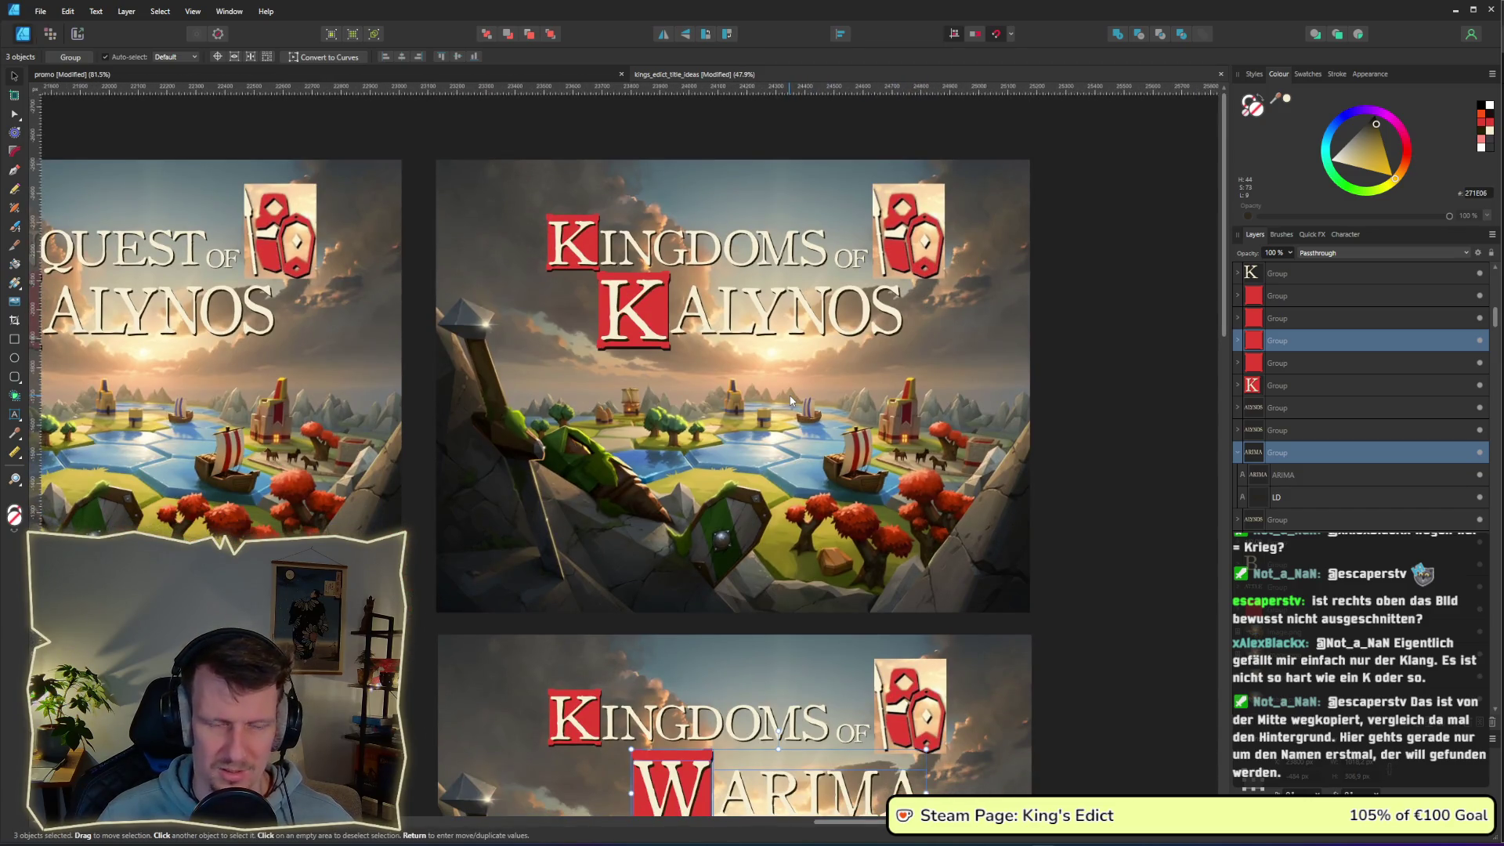
scroll(789, 401, "down", 5)
scroll(768, 424, "up", 3)
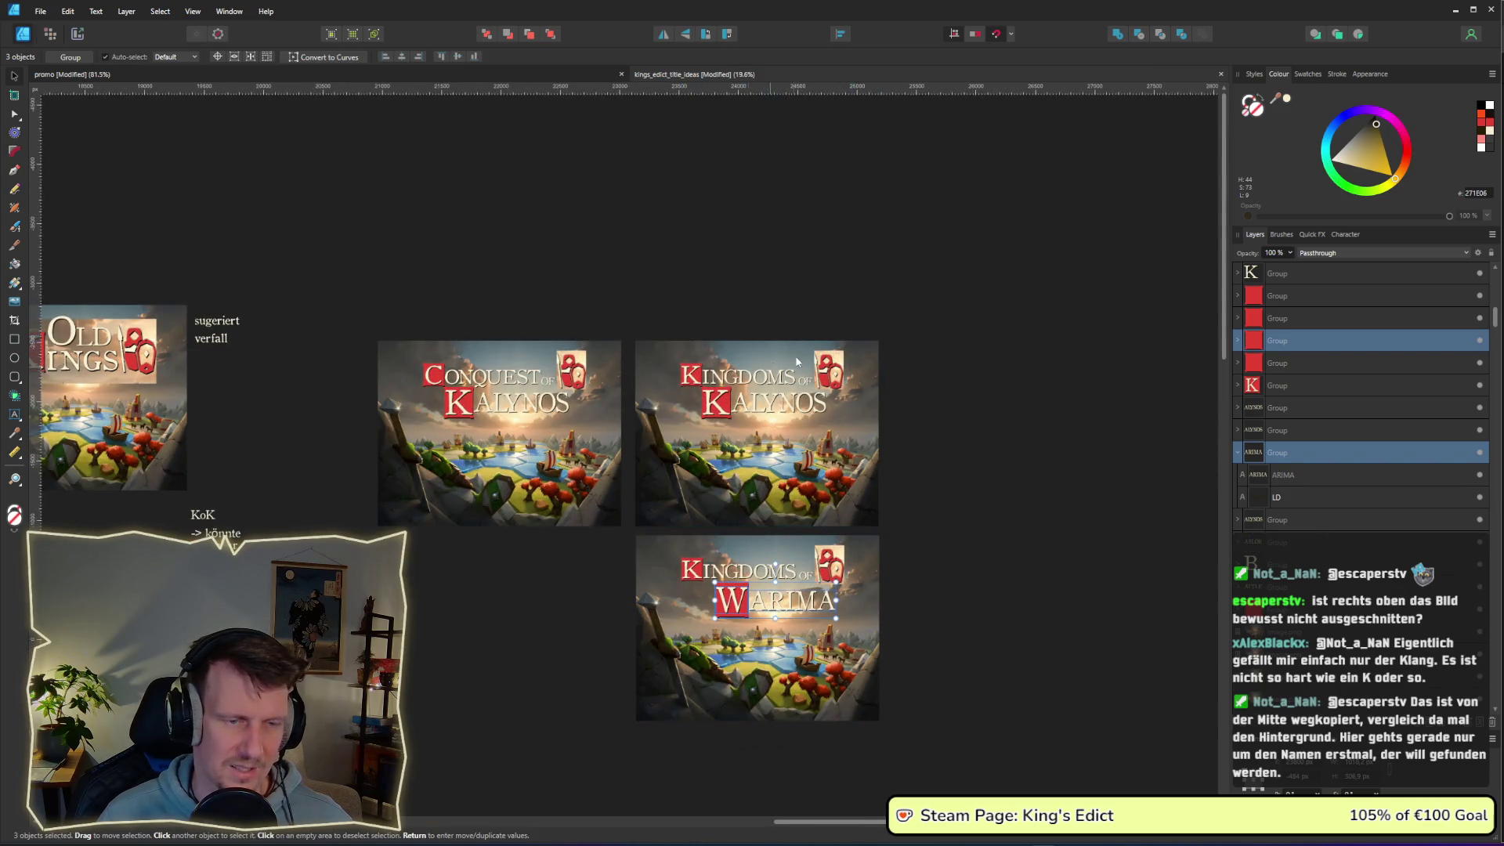
scroll(839, 384, "down", 3)
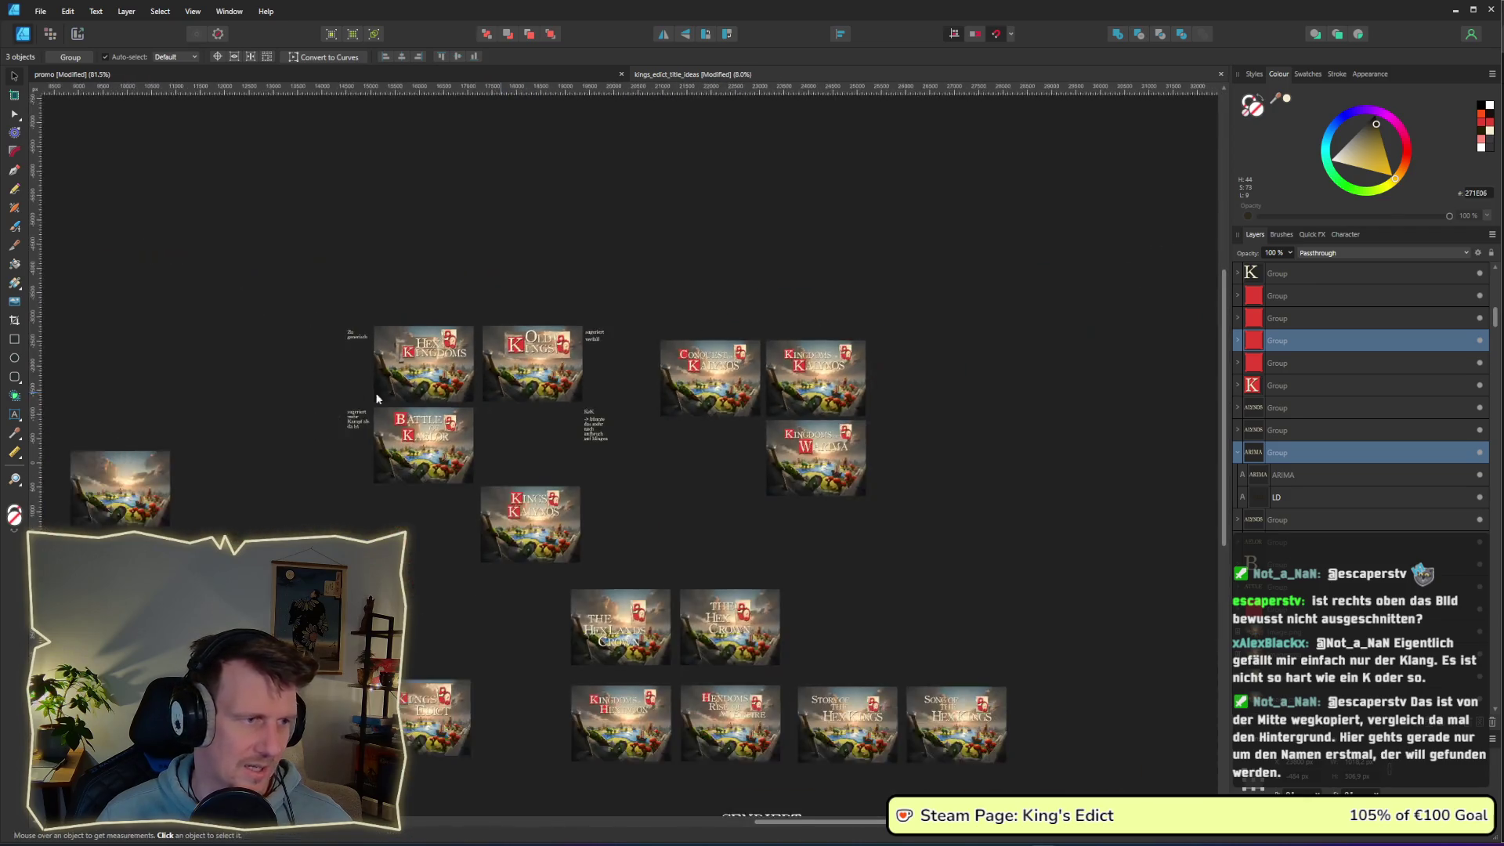
scroll(446, 492, "up", 9)
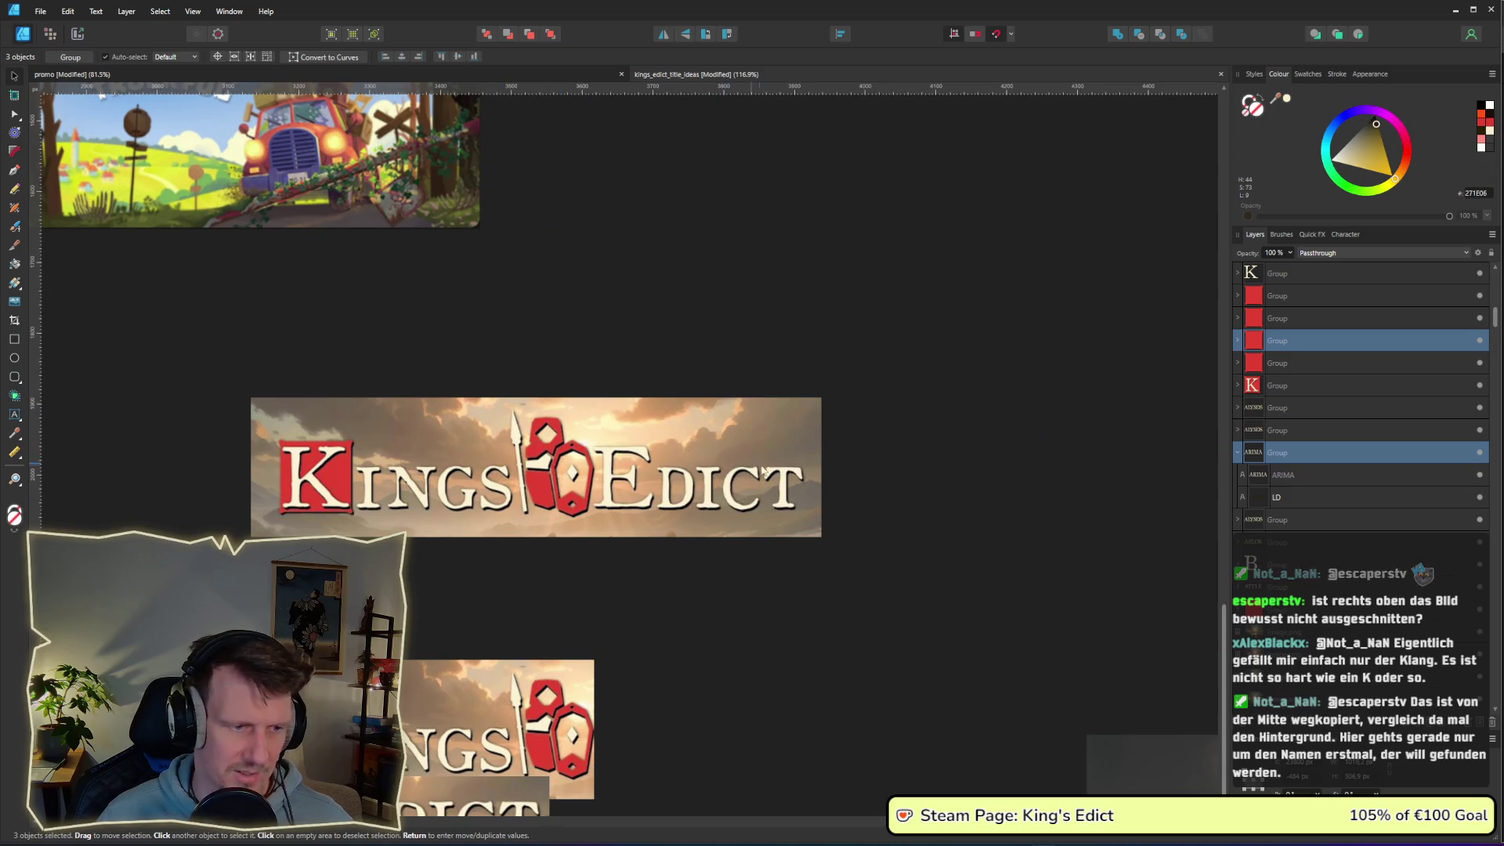
scroll(896, 483, "down", 3)
scroll(972, 446, "right", 5)
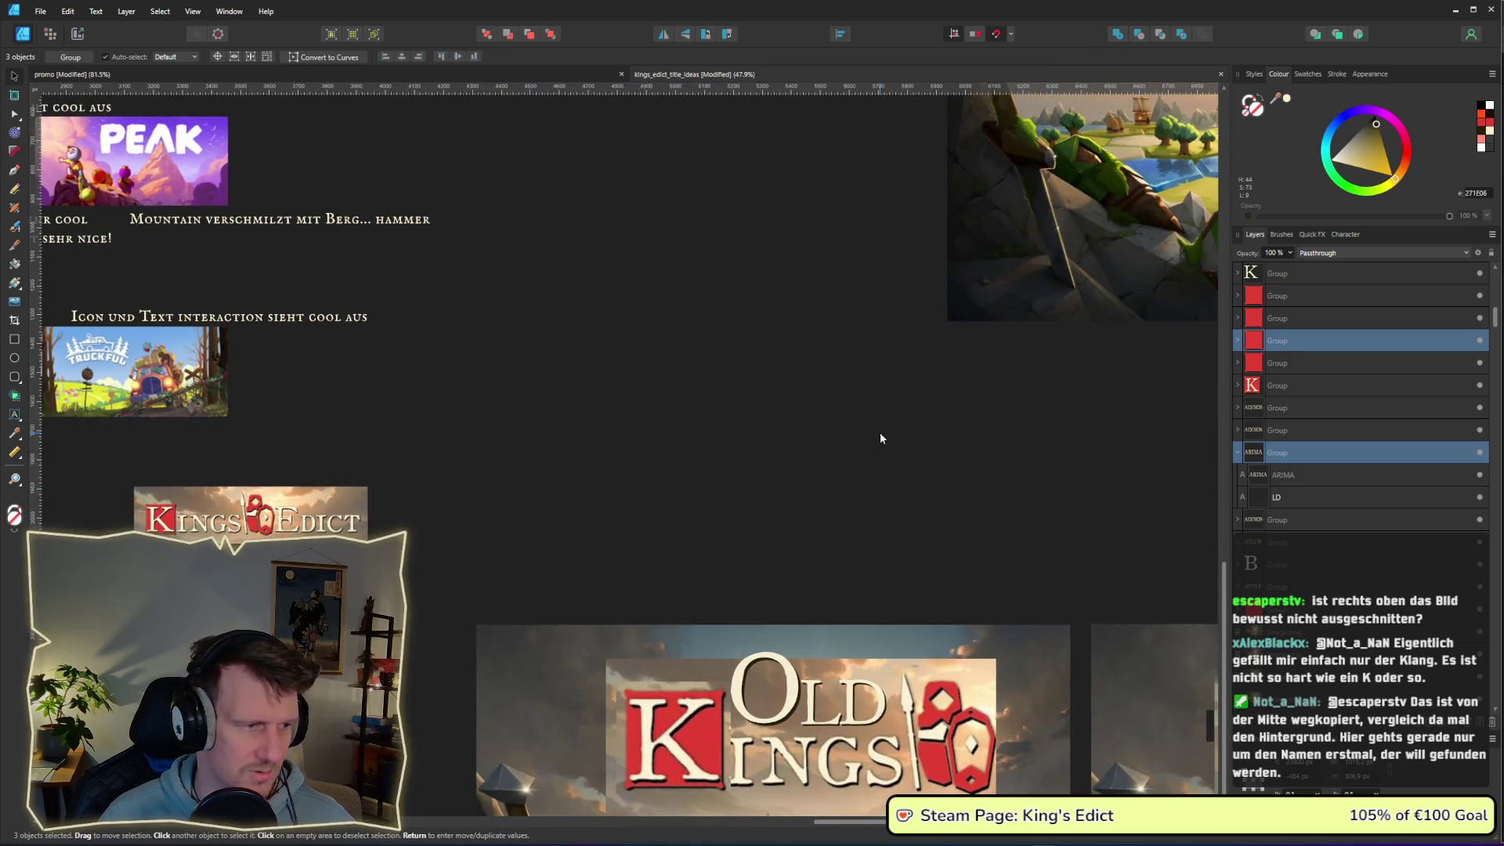
scroll(1104, 318, "down", 3)
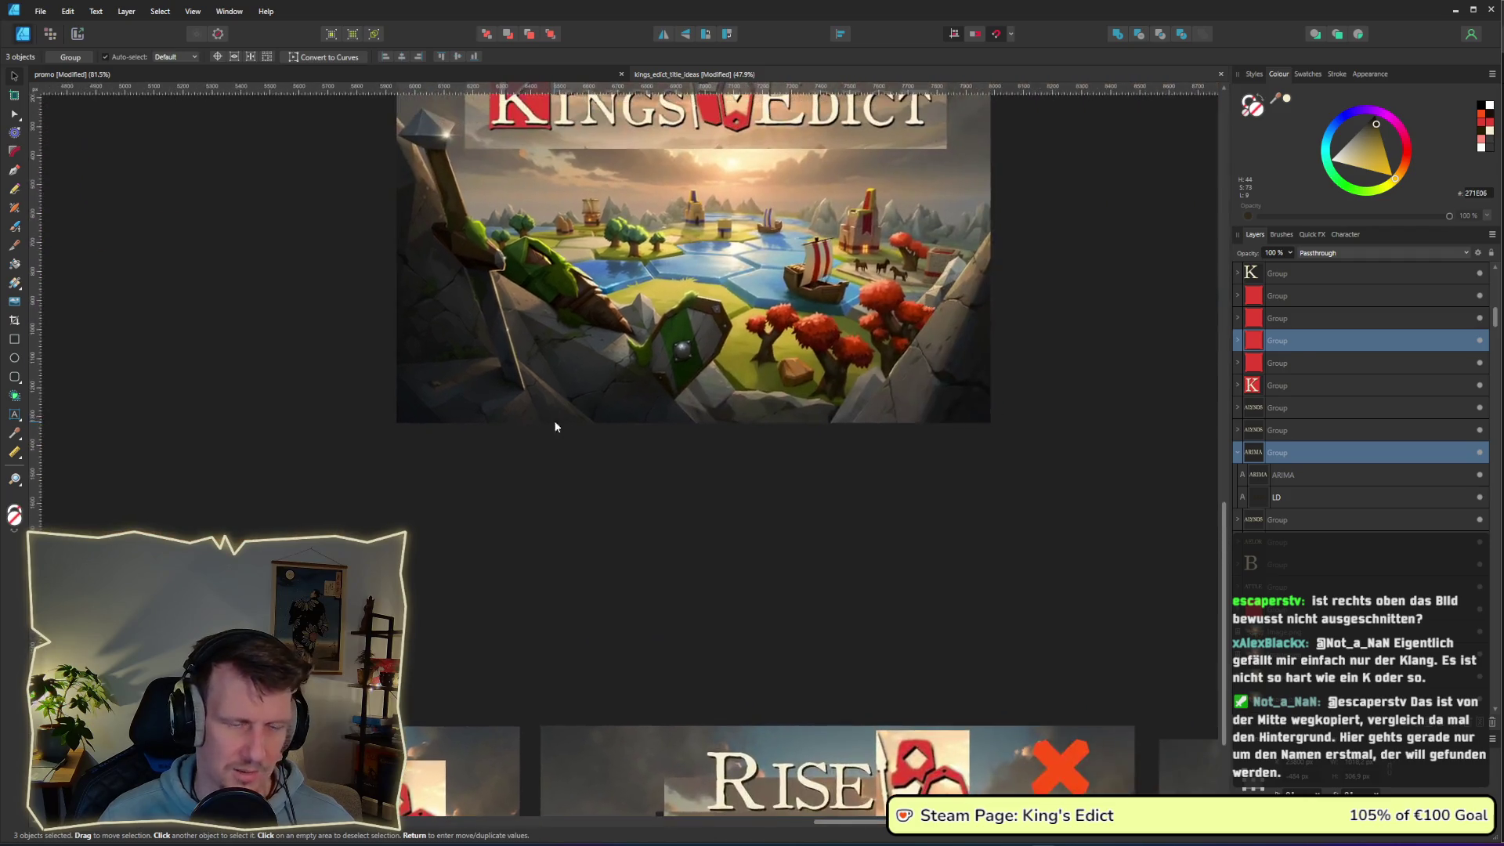
scroll(806, 383, "right", 4)
scroll(862, 406, "right", 10)
scroll(609, 372, "down", 5)
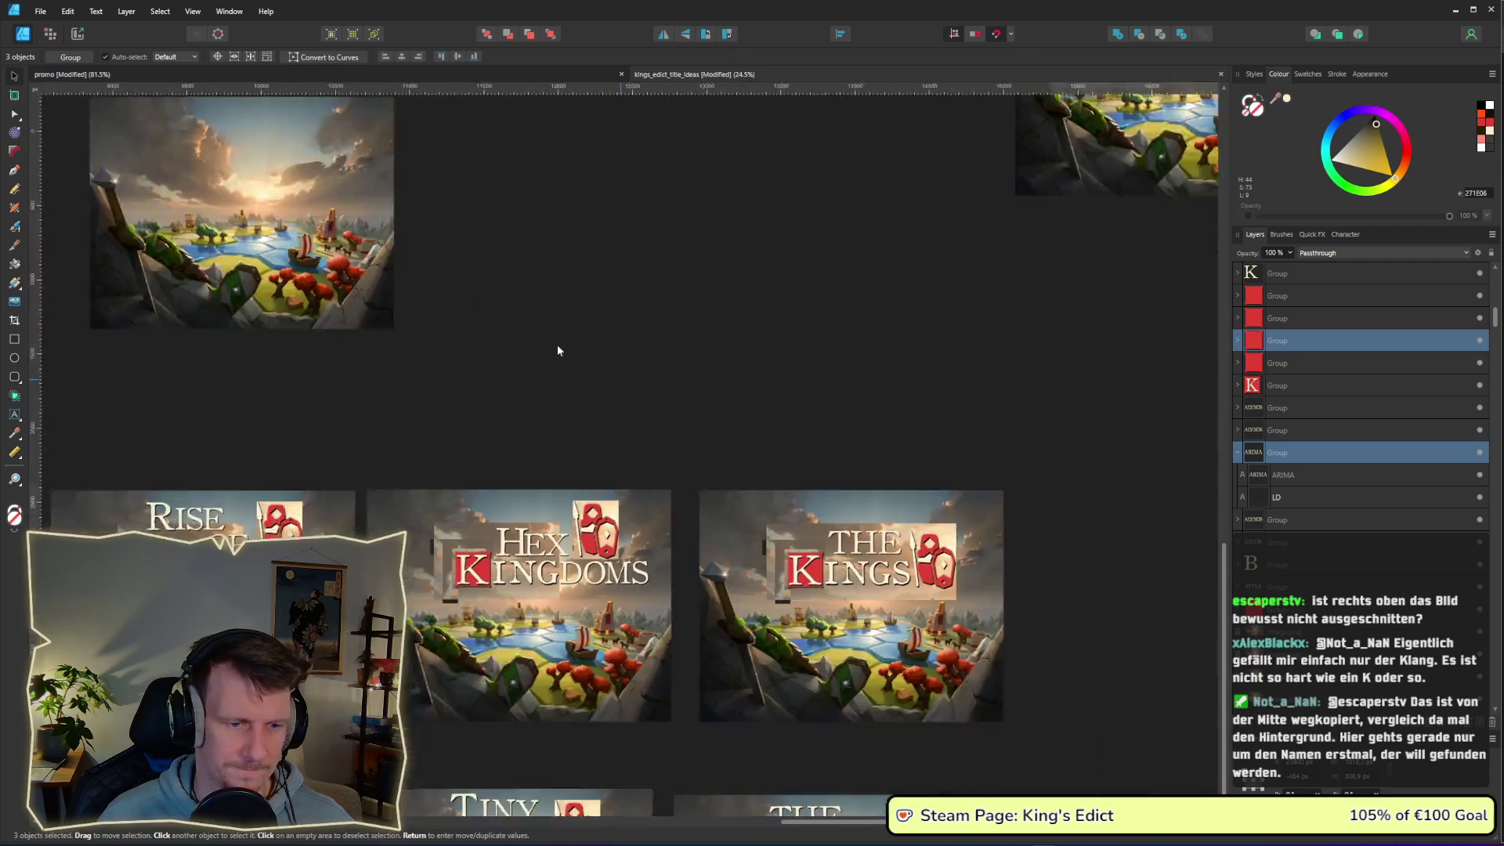
scroll(586, 368, "down", 2)
scroll(511, 409, "right", 3)
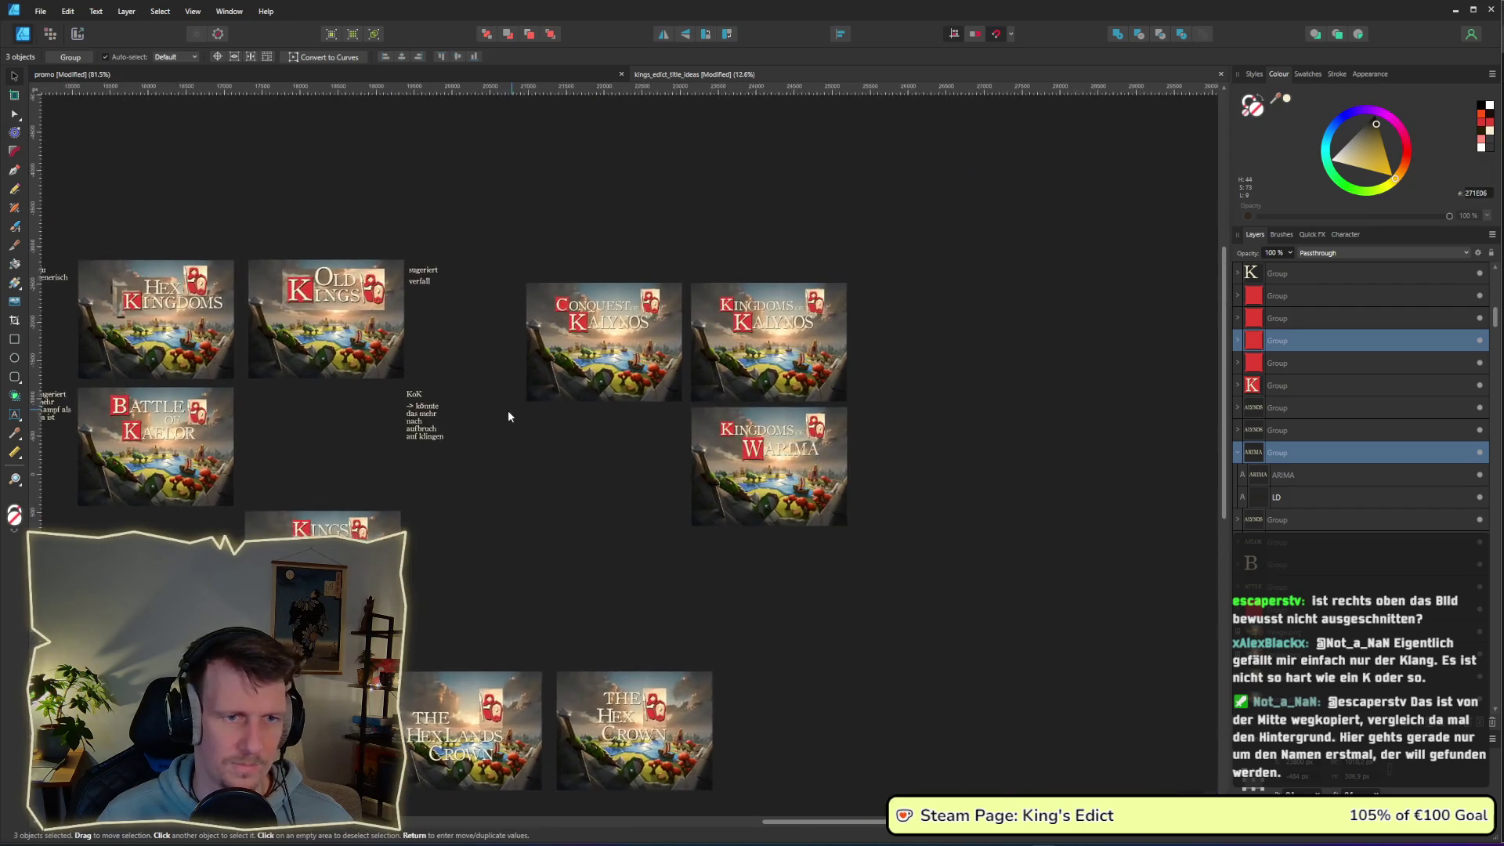
scroll(670, 363, "up", 1)
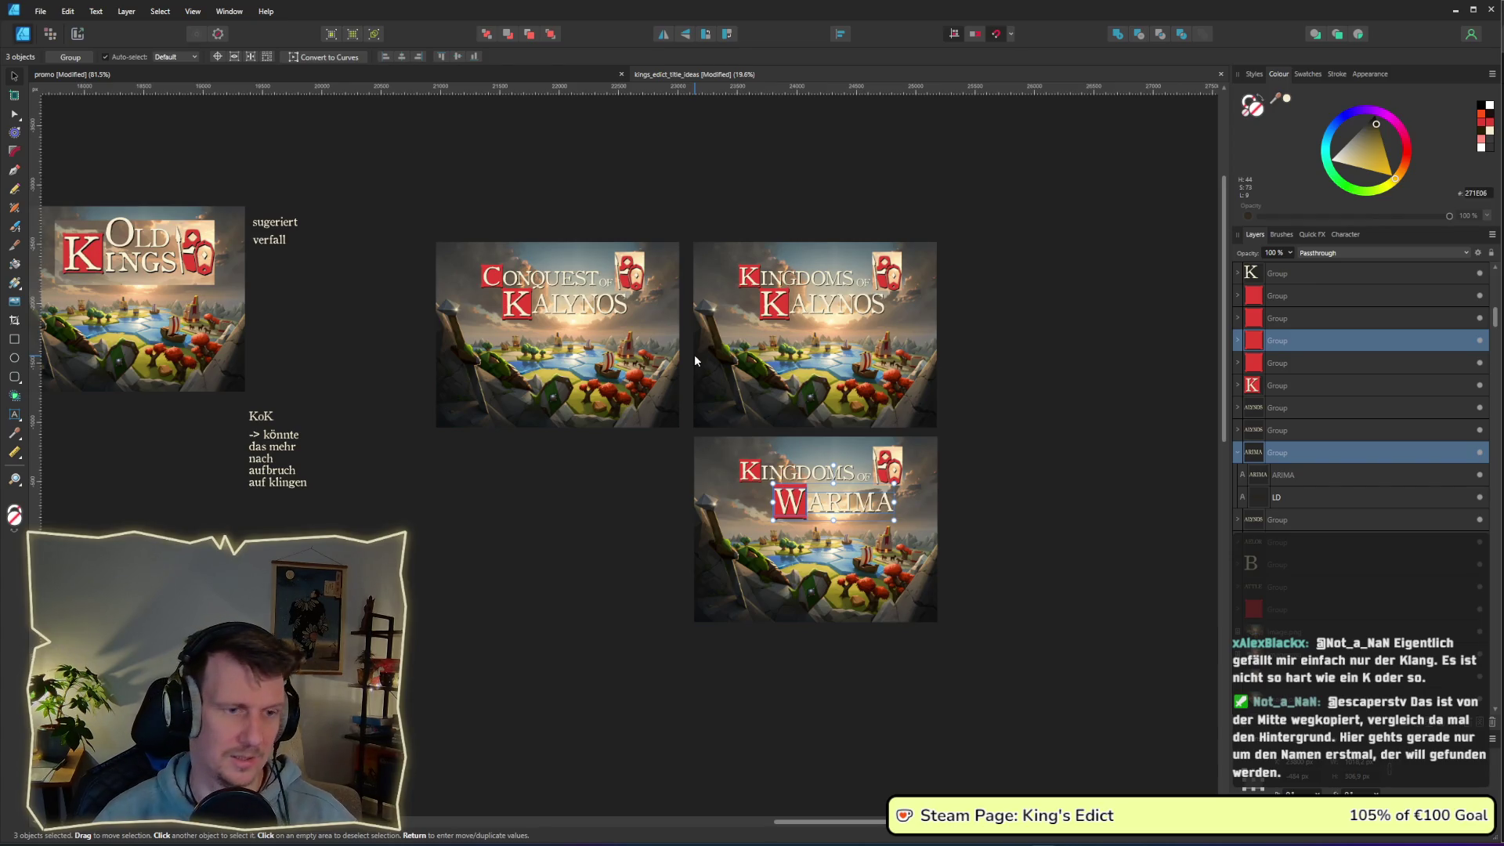
- Drag the Kingdoms of Warima mockup lower to widen the gap under Kingdoms of Kalynos
mouse_move(1041, 679)
left_mouse_down()
mouse_move(622, 487)
mouse_move(590, 431)
left_mouse_up()
left_click_drag(805, 487, 805, 571)
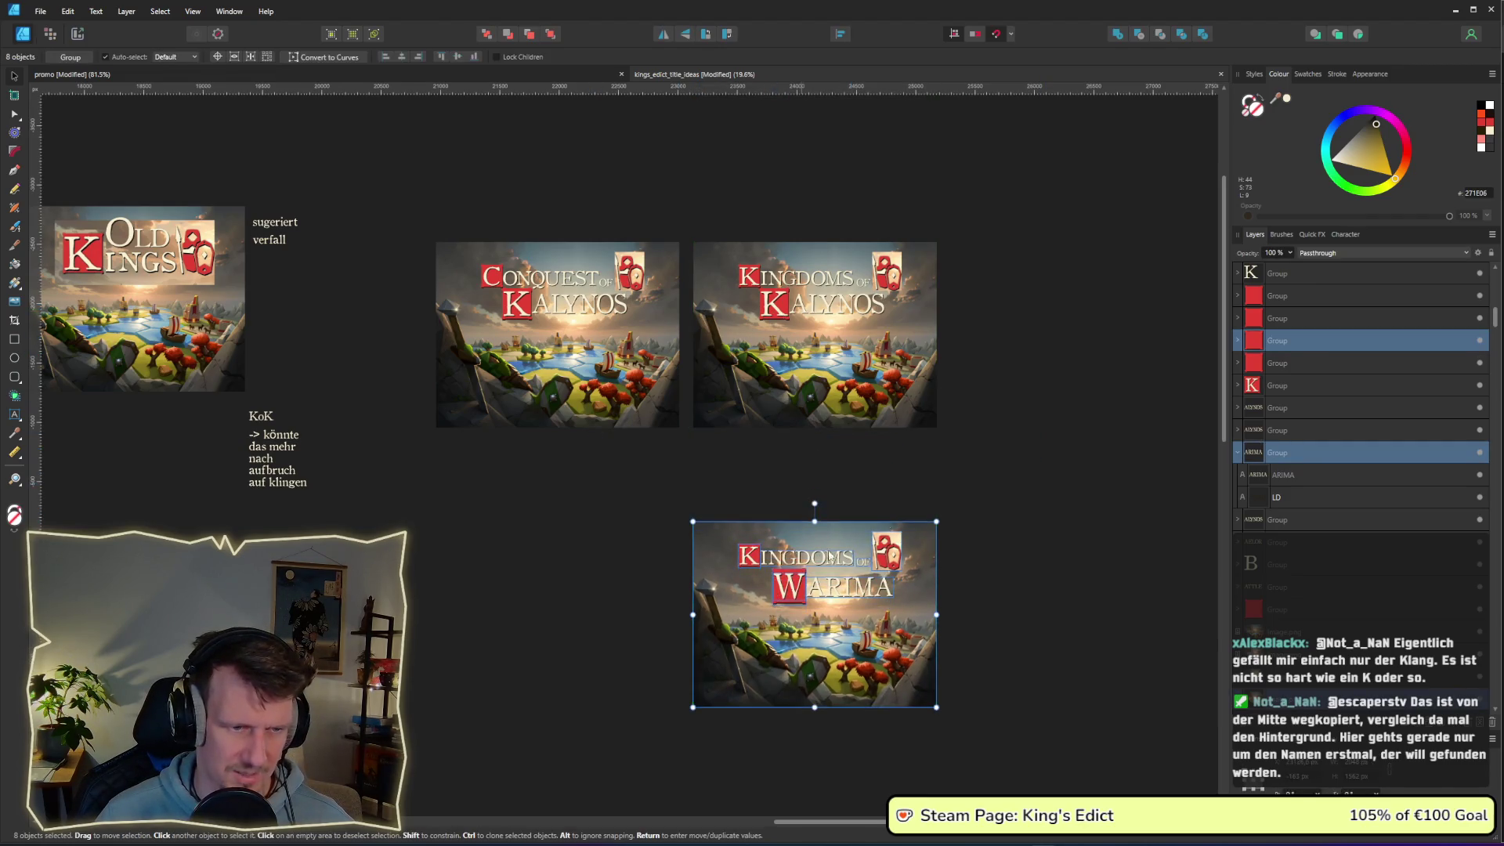
left_click(950, 285)
scroll(875, 423, "down", 3)
scroll(895, 614, "down", 5)
scroll(778, 351, "up", 3)
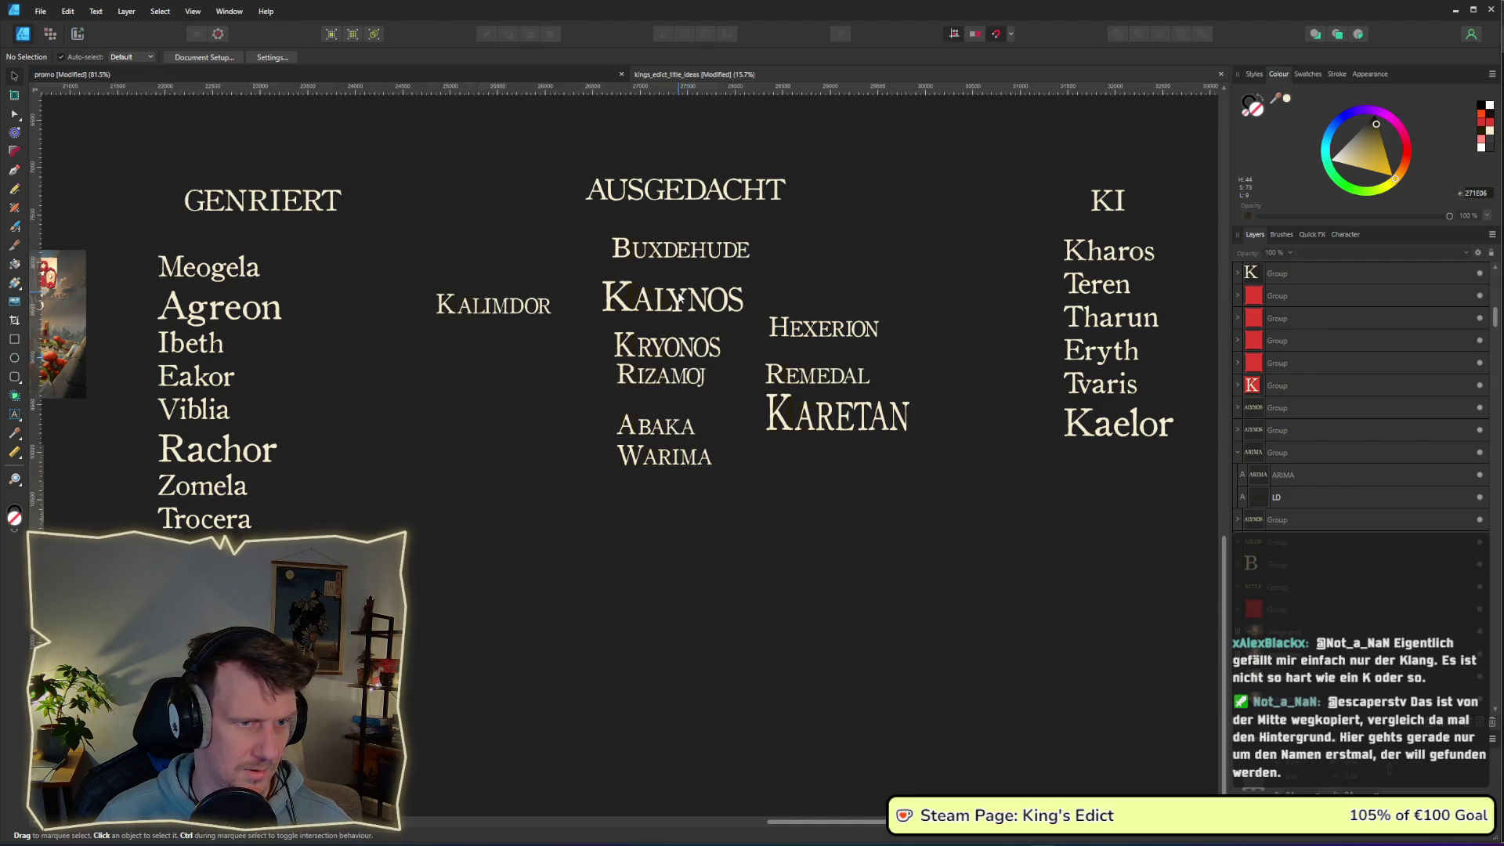
scroll(722, 360, "up", 2)
scroll(722, 360, "down", 5)
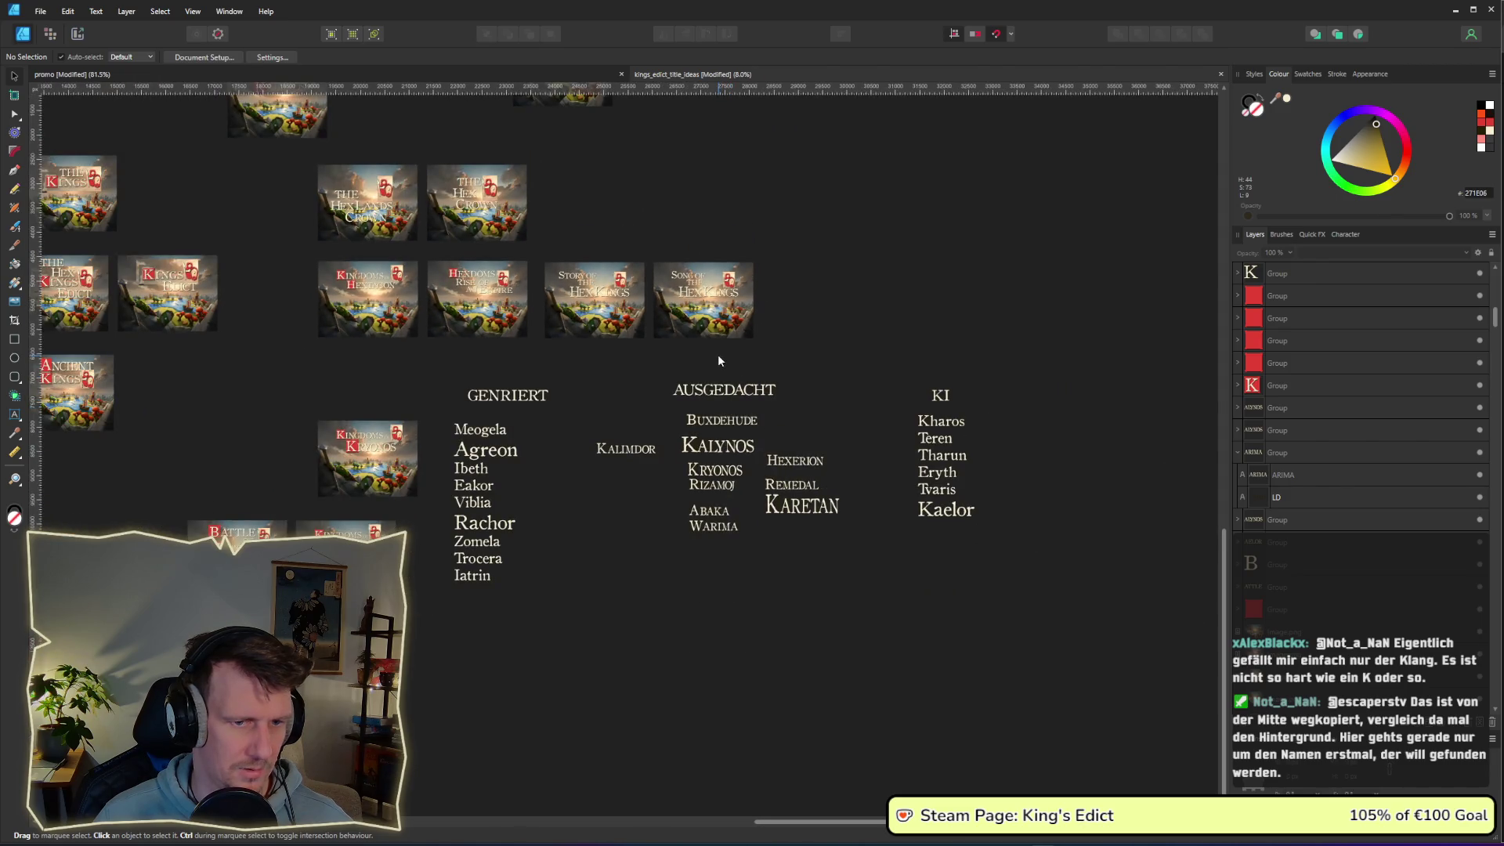
scroll(720, 360, "up", 5)
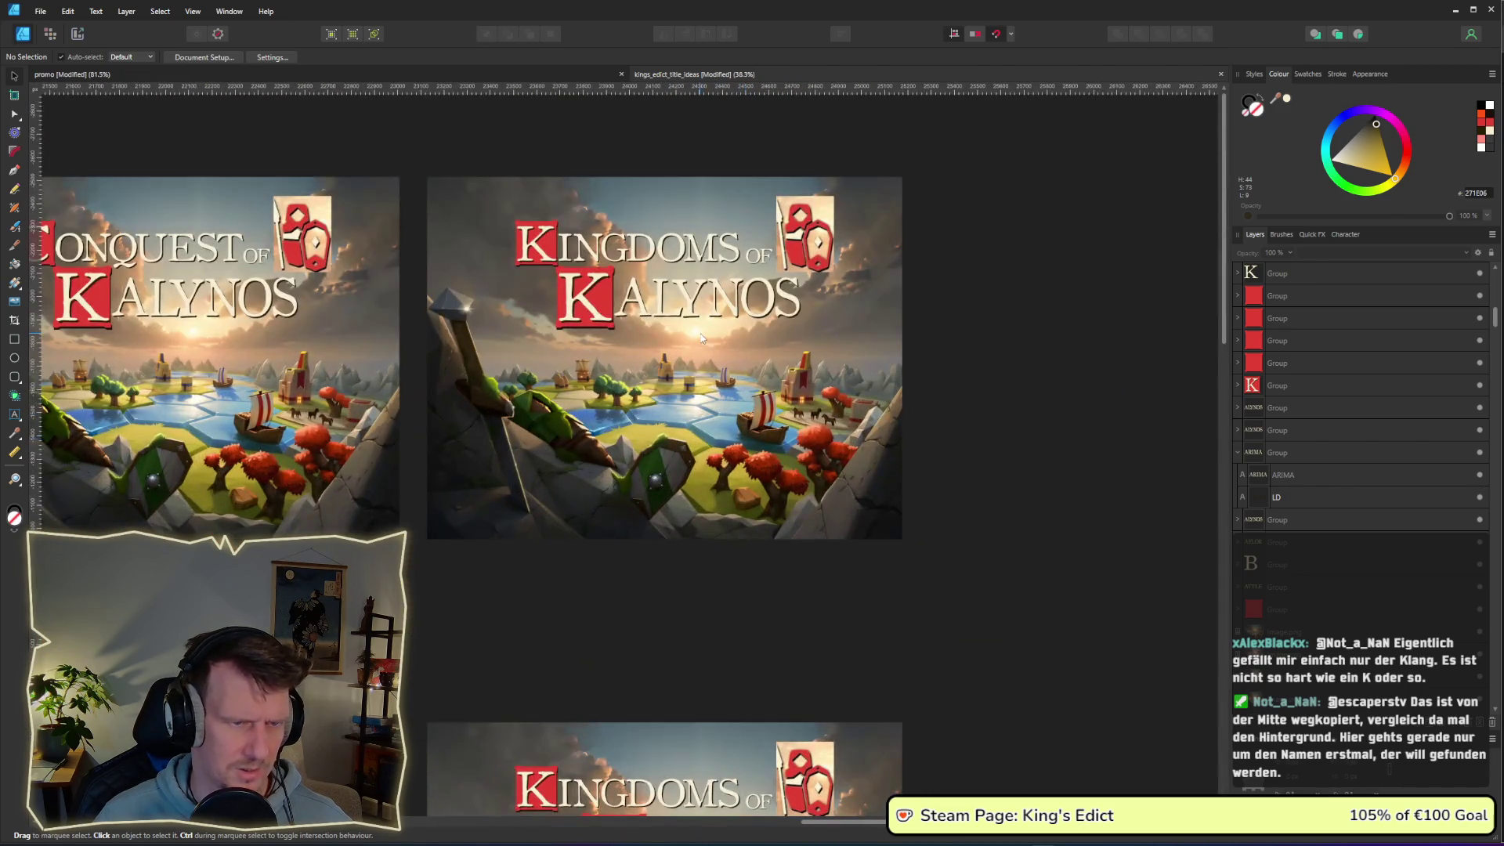
- Duplicate the Kingdoms of Kalynos mockup and place the copy to its right
left_click(691, 306)
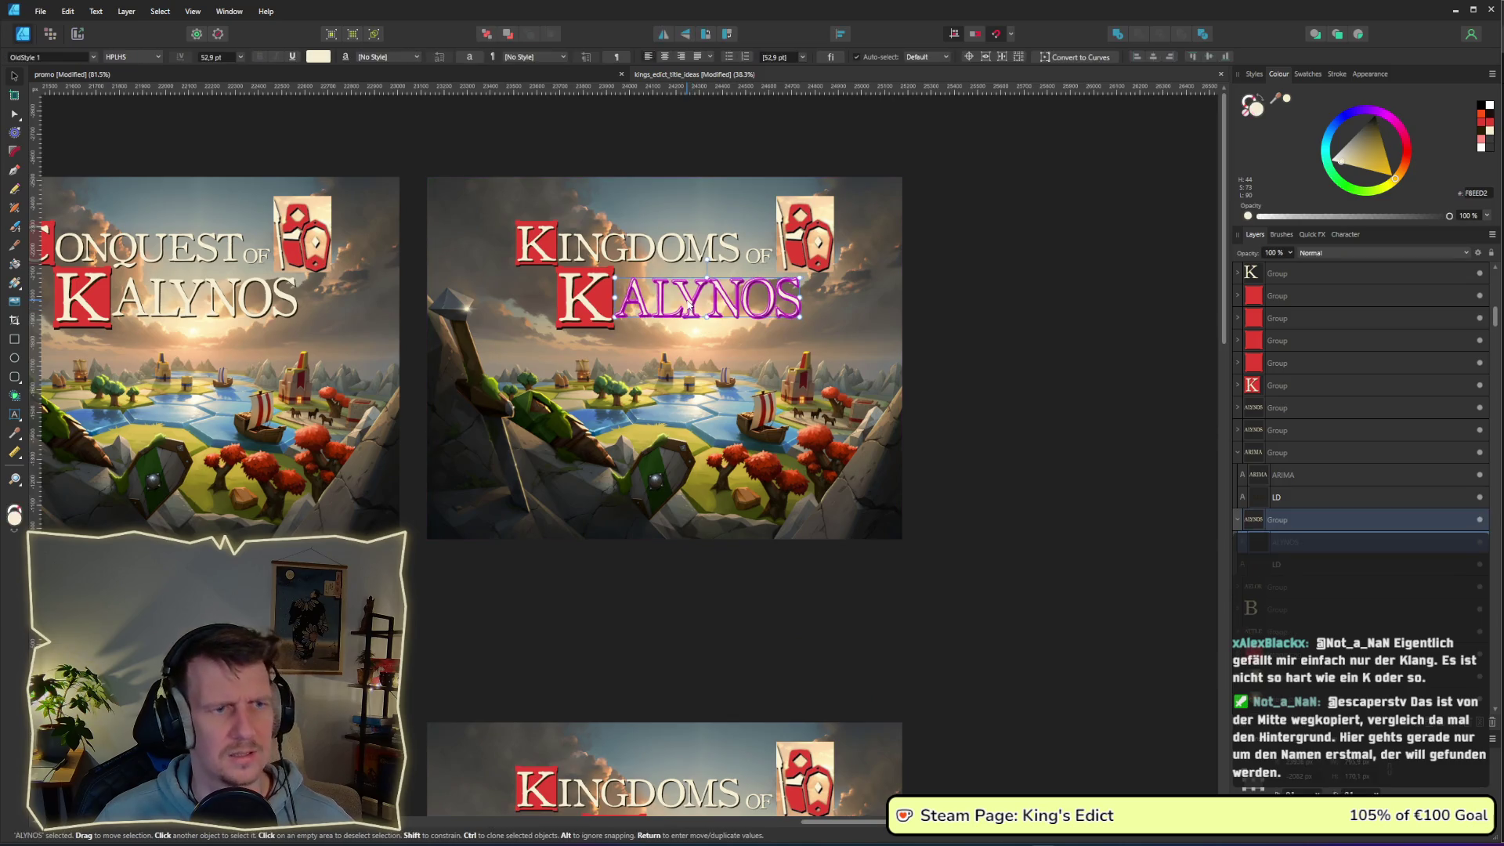
left_click(1091, 439)
left_click_drag(1091, 440, 763, 429)
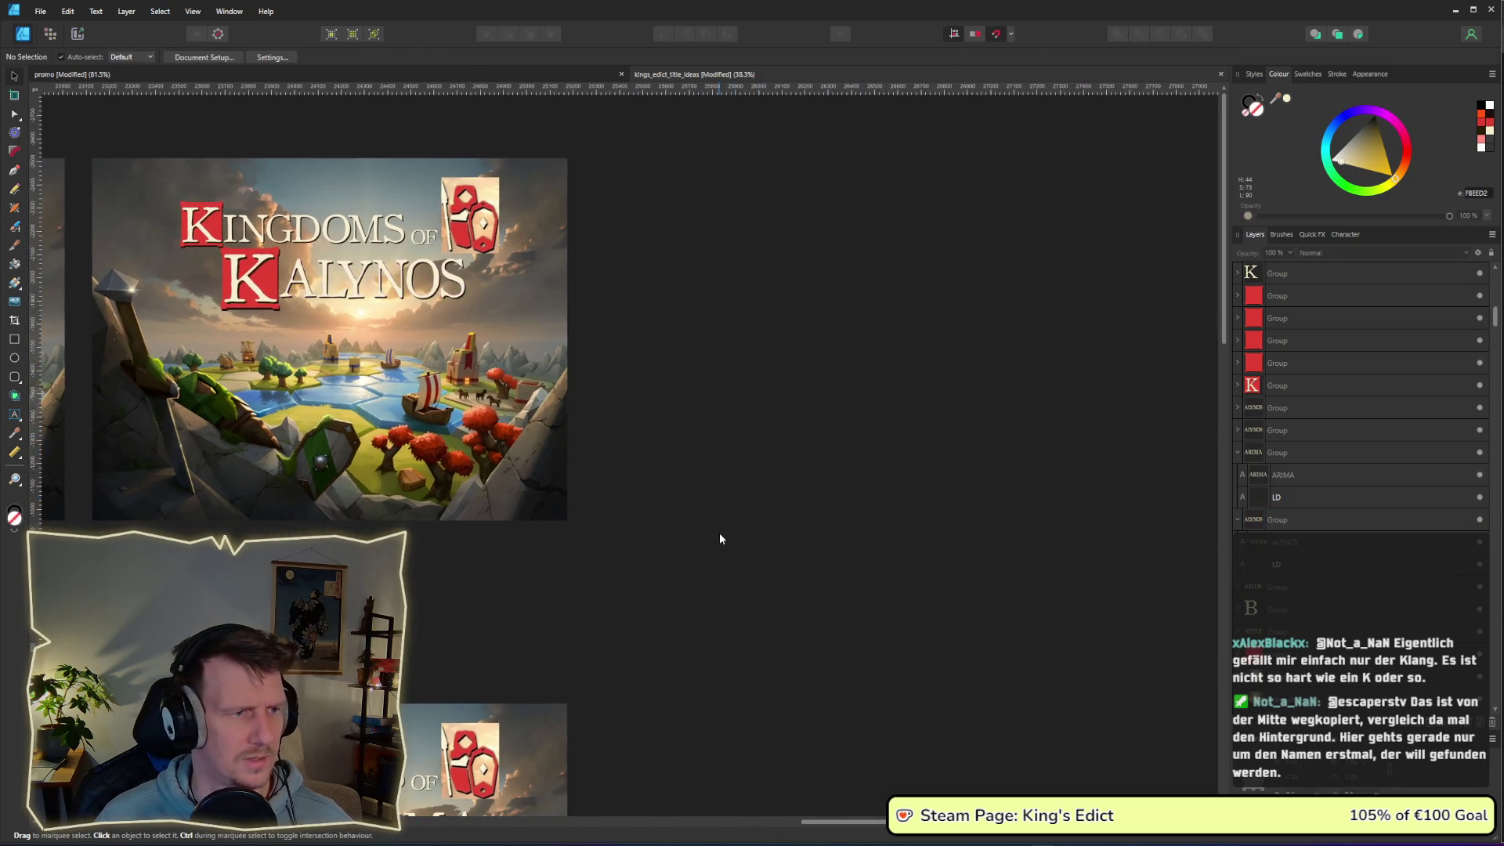
scroll(719, 539, "down", 1)
left_click_drag(705, 577, 221, 261)
mouse_move(276, 313)
left_mouse_down()
mouse_move(745, 348)
mouse_move(716, 311)
left_mouse_up()
left_click(1079, 396)
left_click_drag(1079, 397, 924, 394)
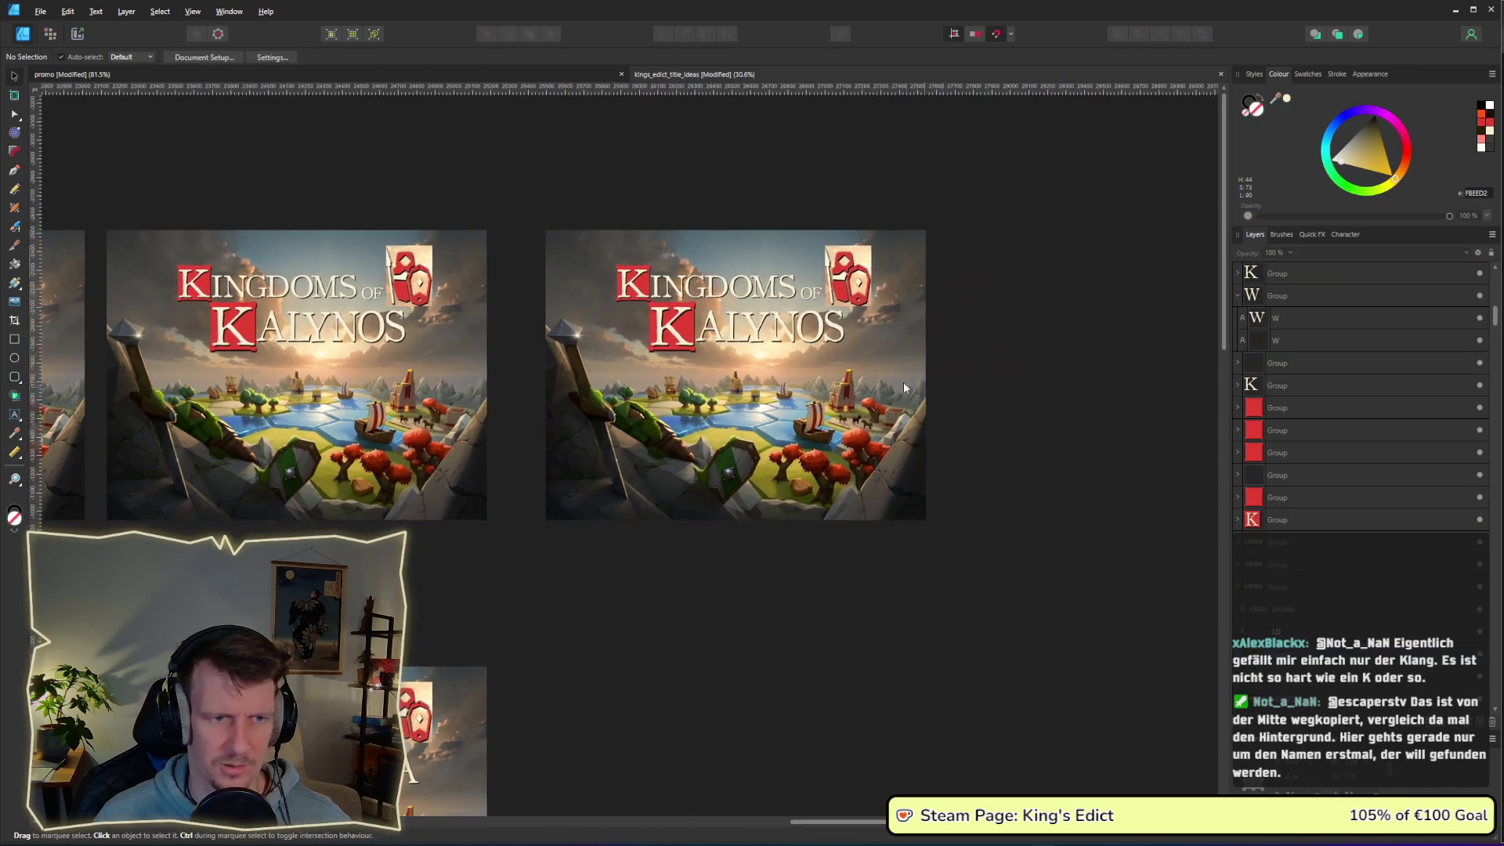
scroll(834, 353, "up", 3)
- Retype the copy's name letters as 'ryndos', then undo the misspelled change
double_click(705, 301)
double_click(704, 301)
left_click_drag(620, 313, 842, 318)
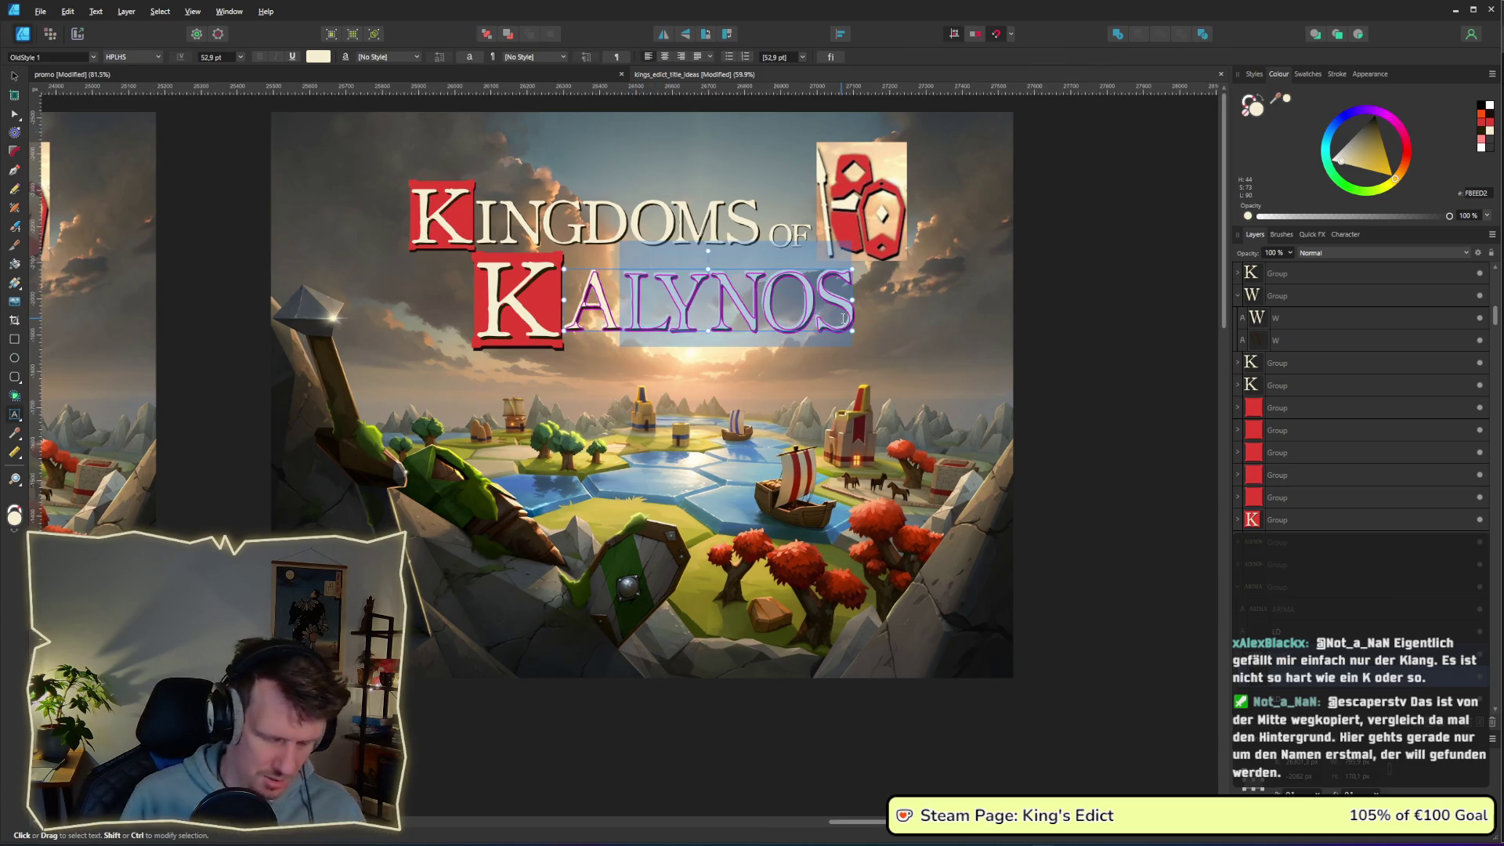
type("ryndos")
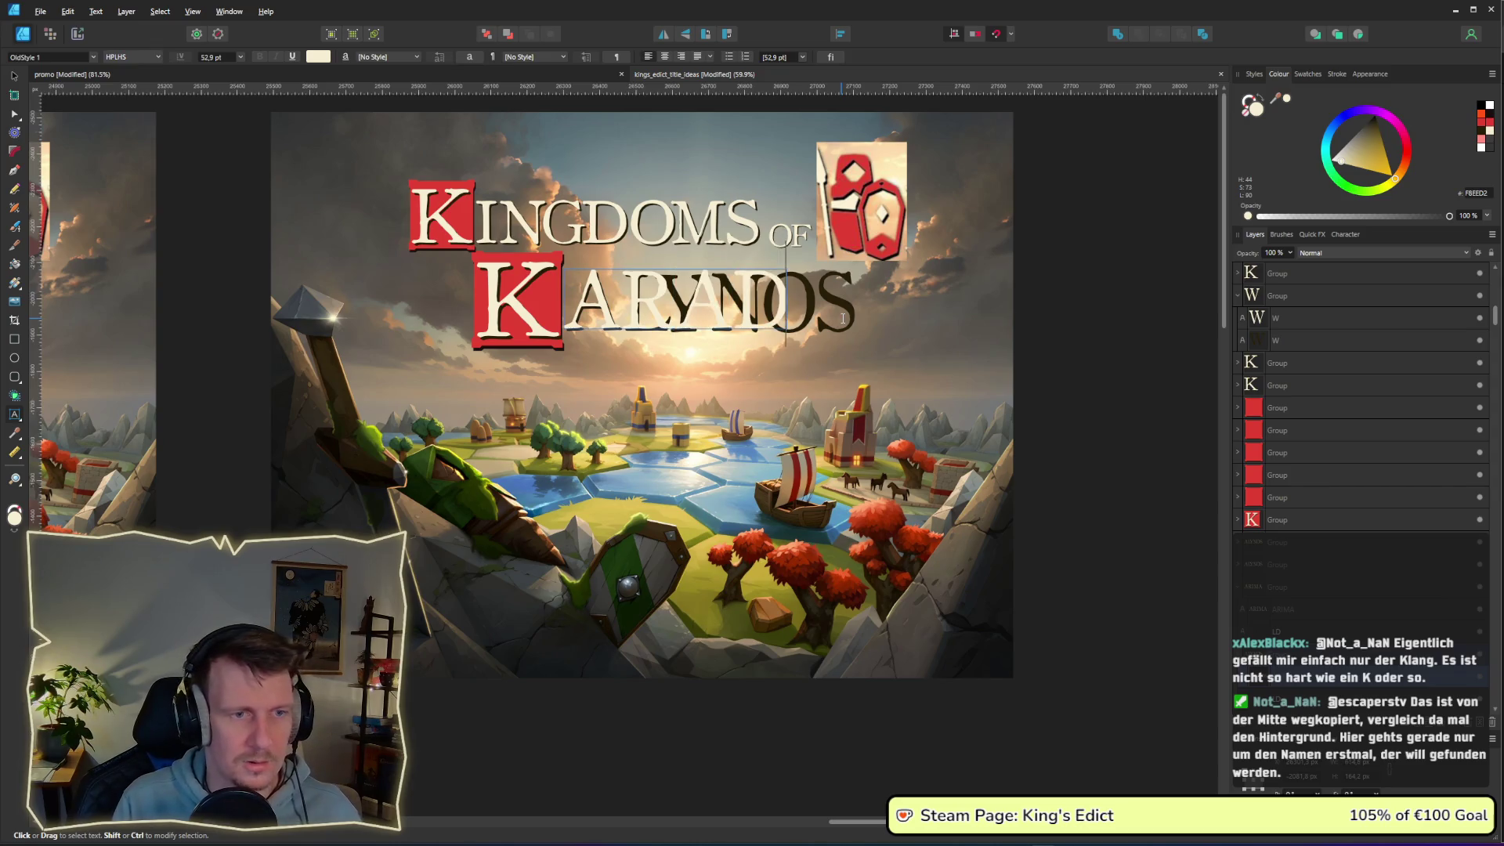
key("Escape")
scroll(1353, 613, "down", 3)
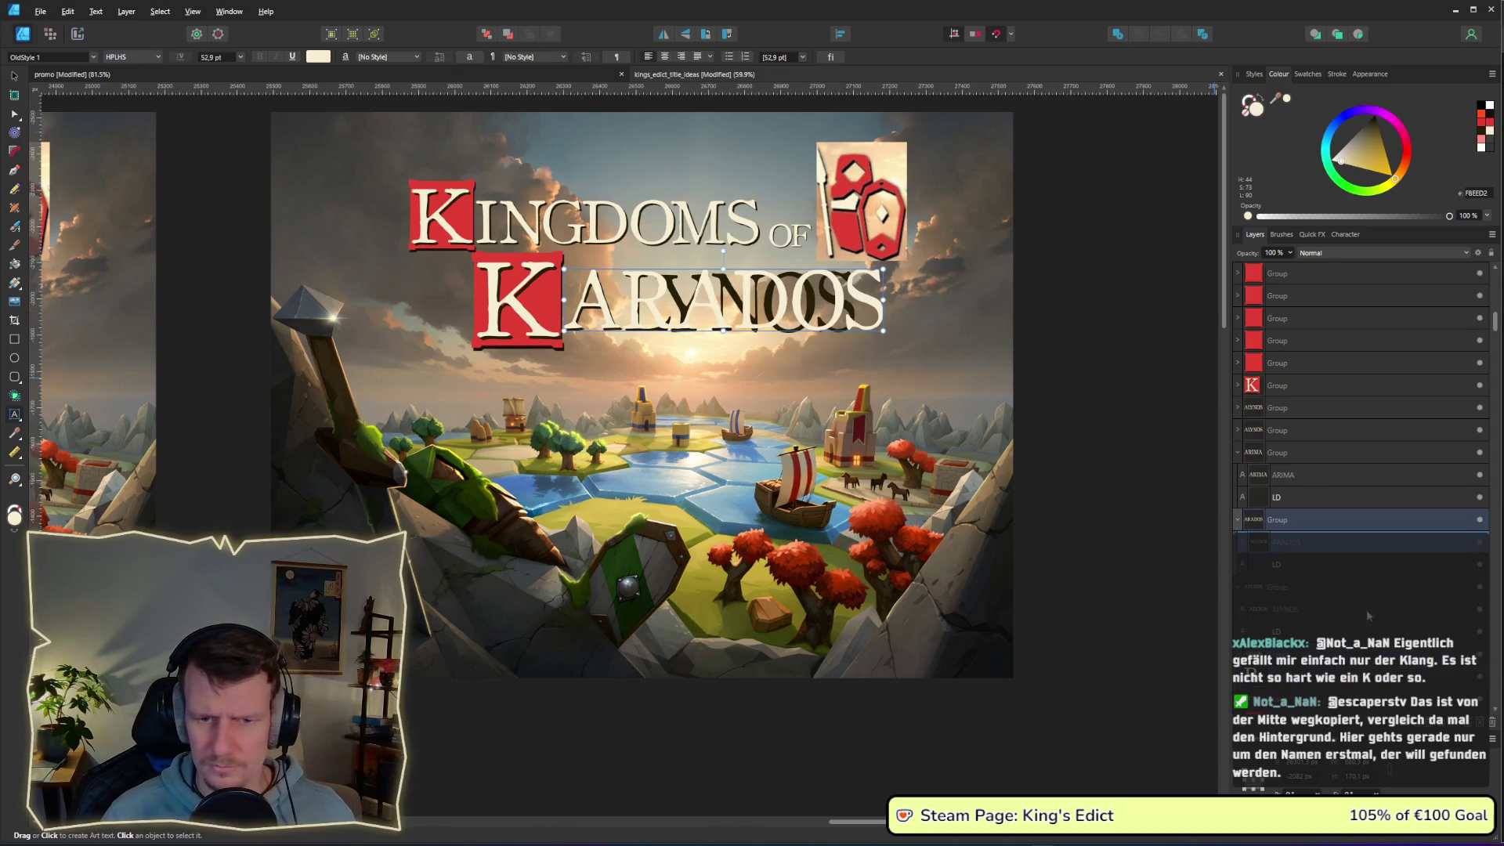
key("ctrl+z")
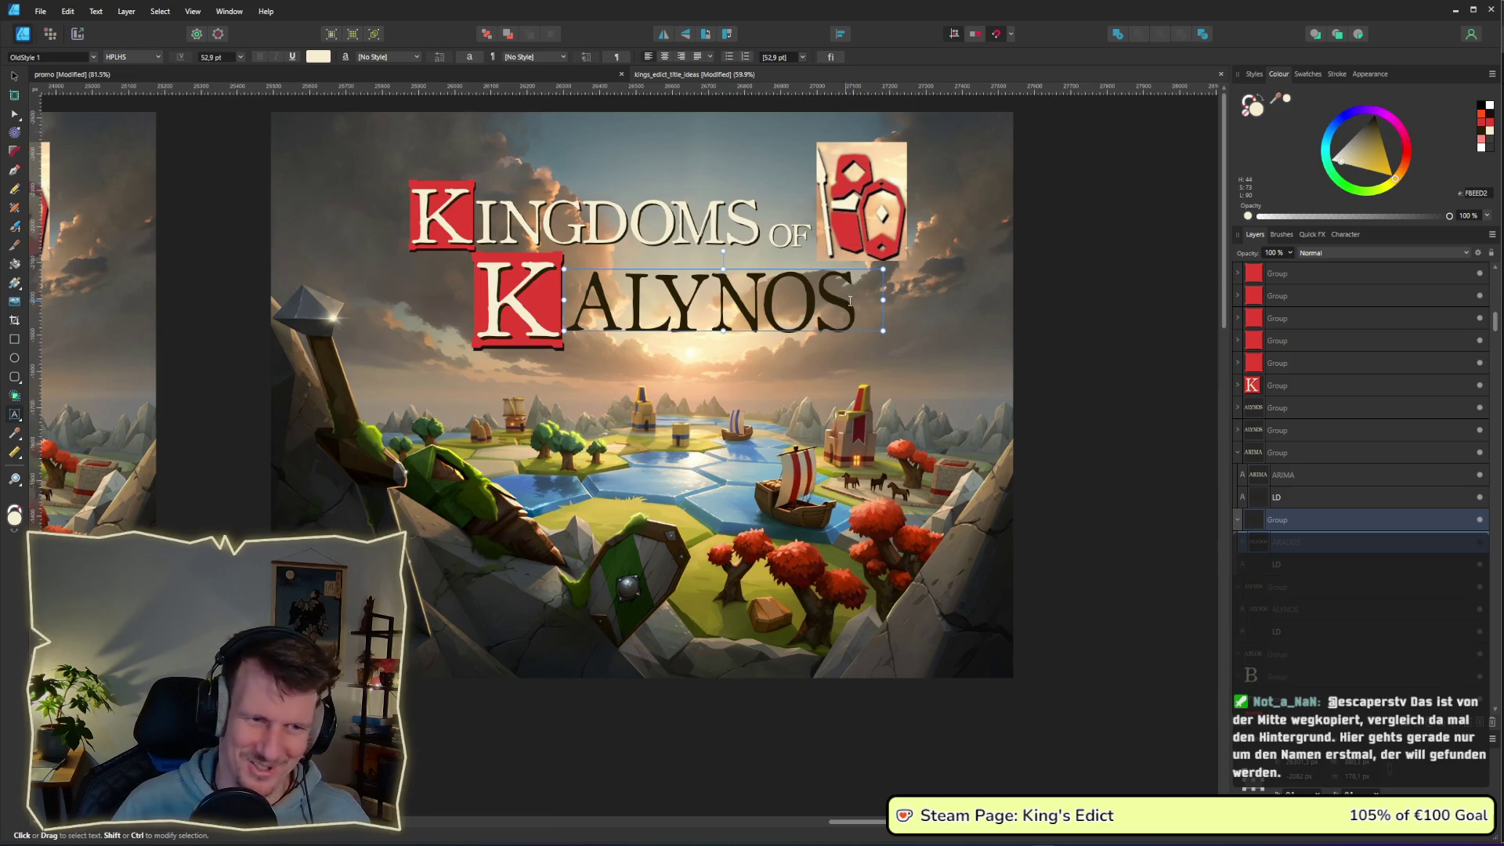
- Replace ALYNOS with ARADOS on the copy and enable the light lettering layer
double_click(848, 303)
type("ARADOS")
key("Escape")
left_click(1478, 407)
left_click(15, 79)
left_click(1081, 369)
scroll(1084, 370, "down", 1)
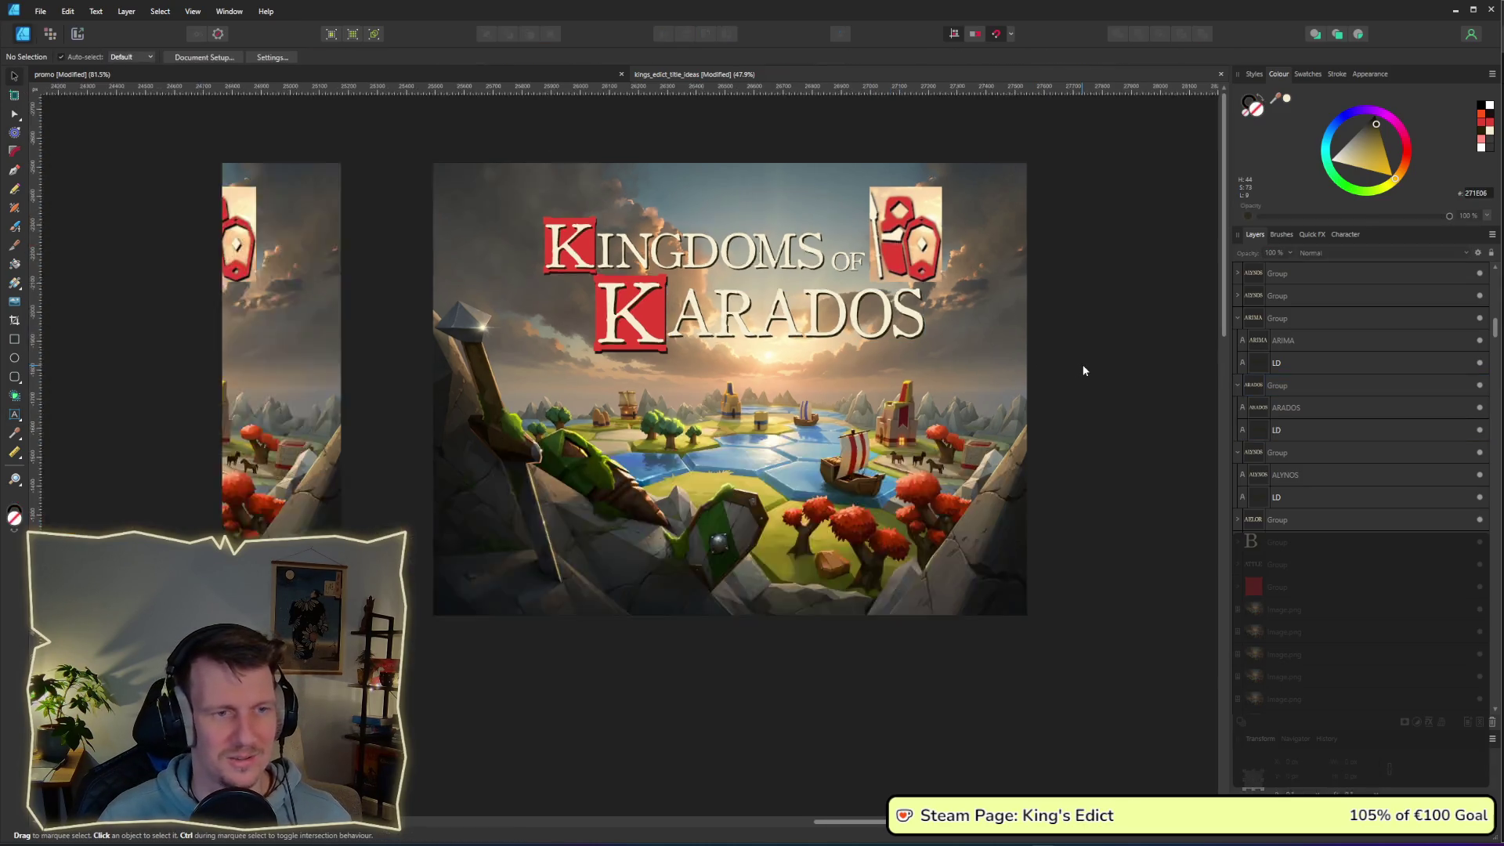
scroll(1085, 370, "down", 2)
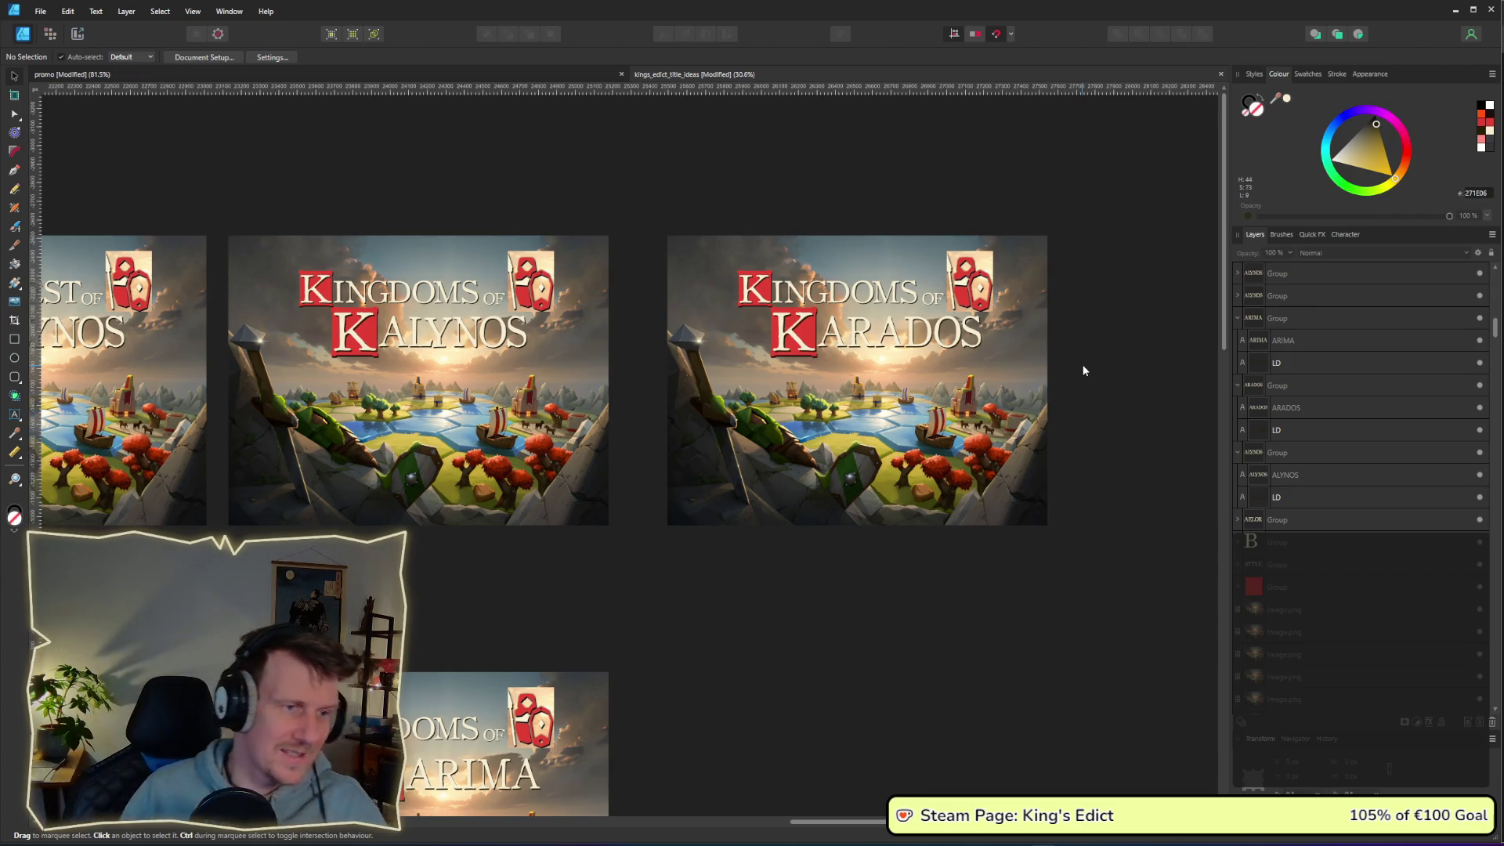
left_click_drag(474, 342, 694, 372)
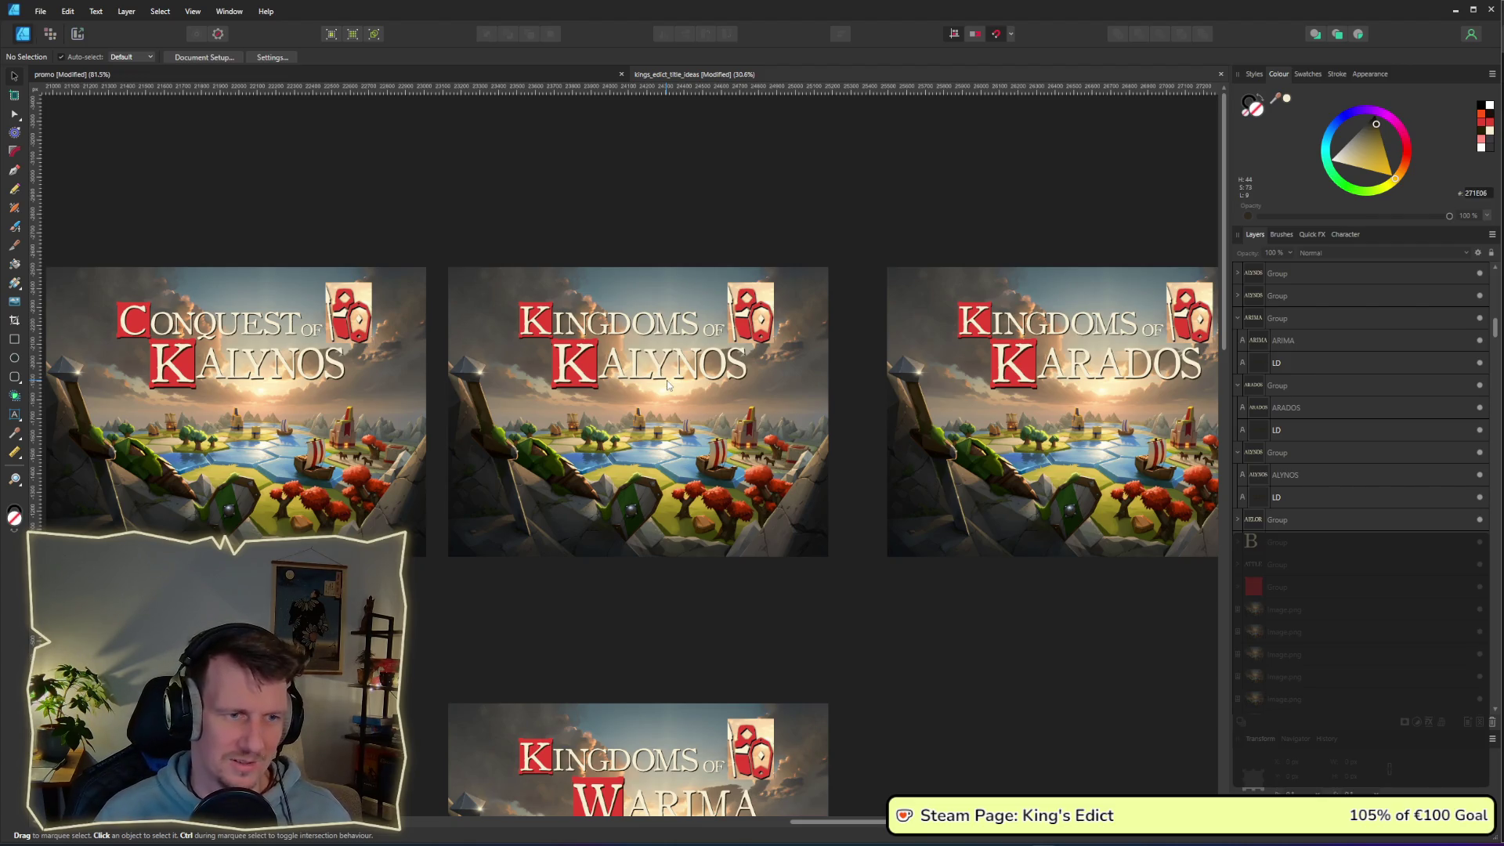
scroll(668, 384, "down", 1)
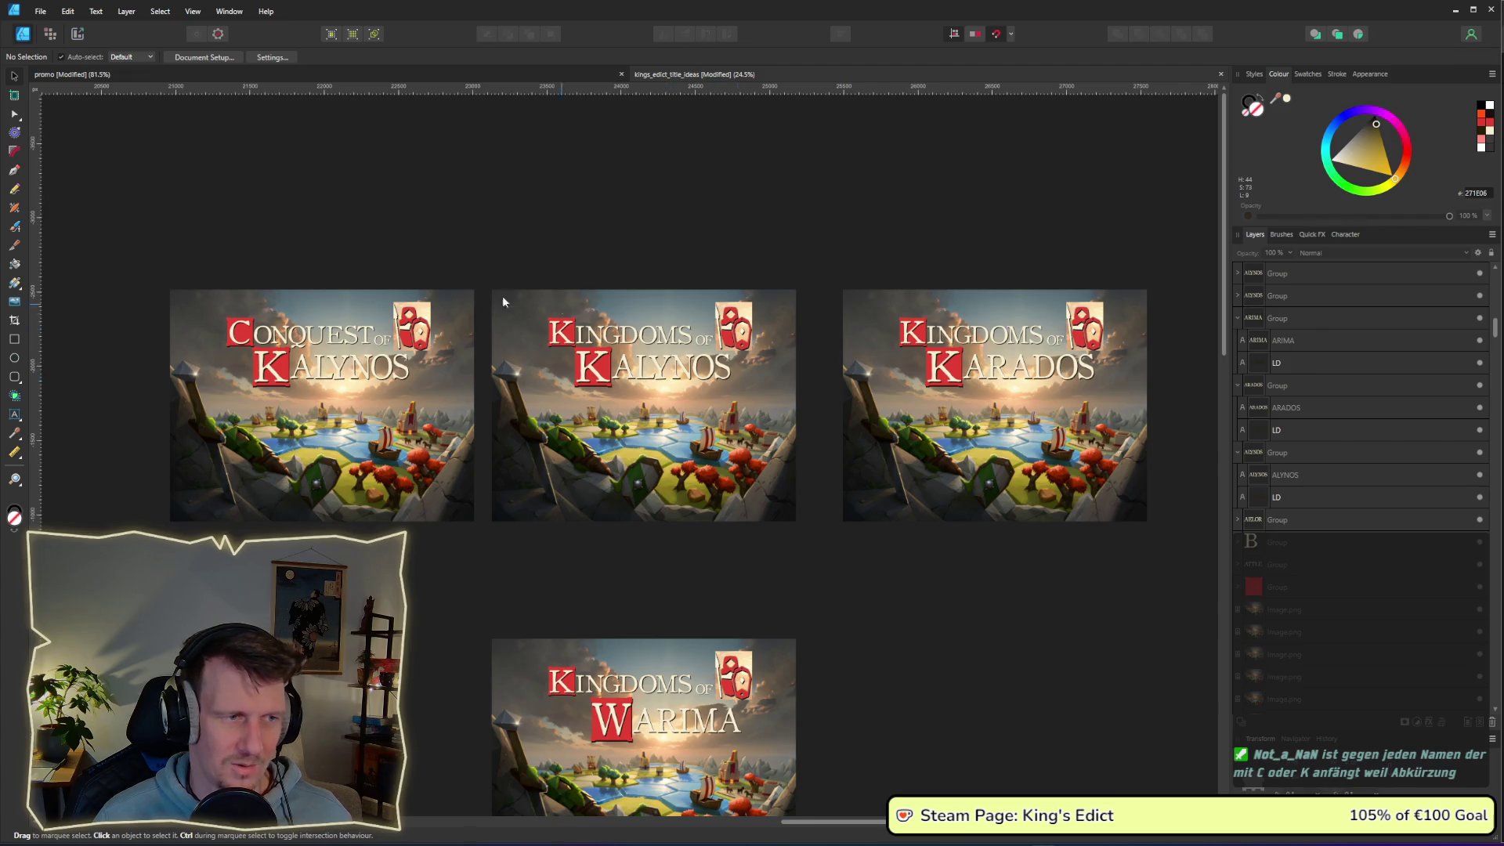
scroll(860, 523, "down", 1)
left_click_drag(817, 383, 848, 444)
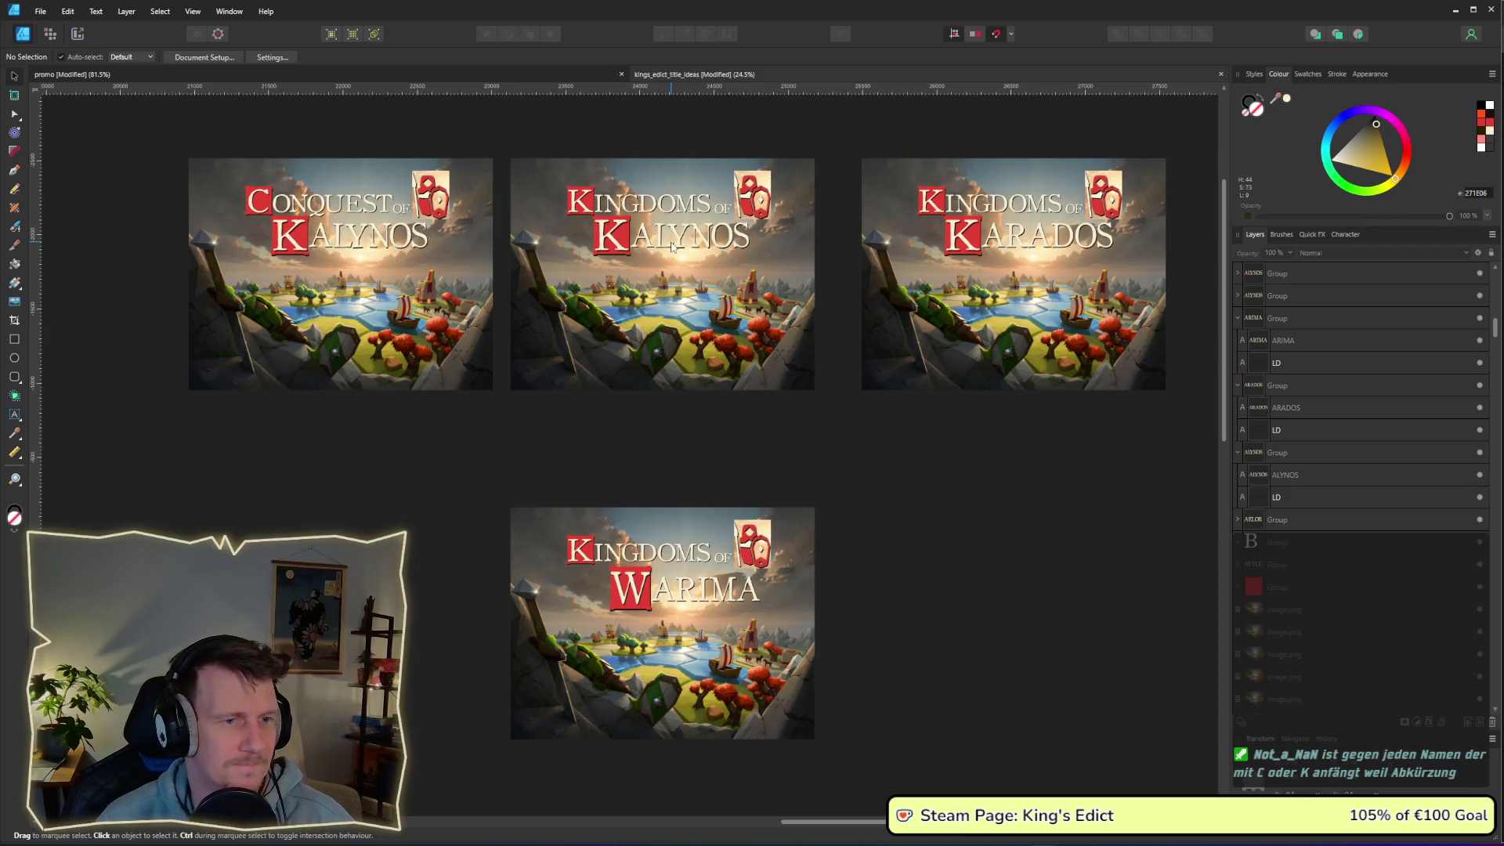
scroll(666, 245, "up", 3)
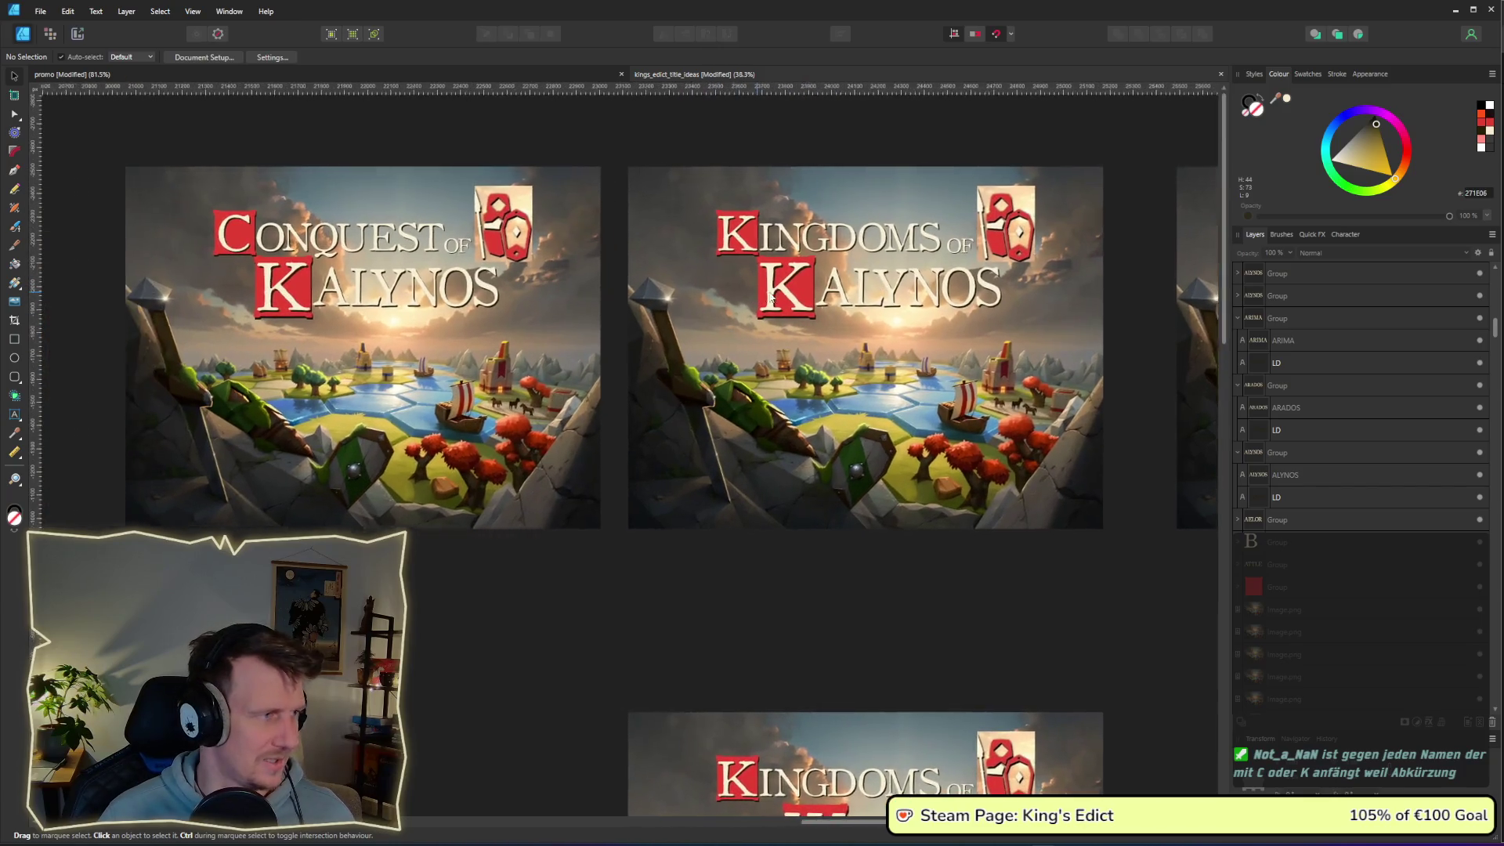
mouse_move(771, 297)
left_mouse_down()
mouse_move(824, 289)
mouse_move(815, 266)
left_mouse_up()
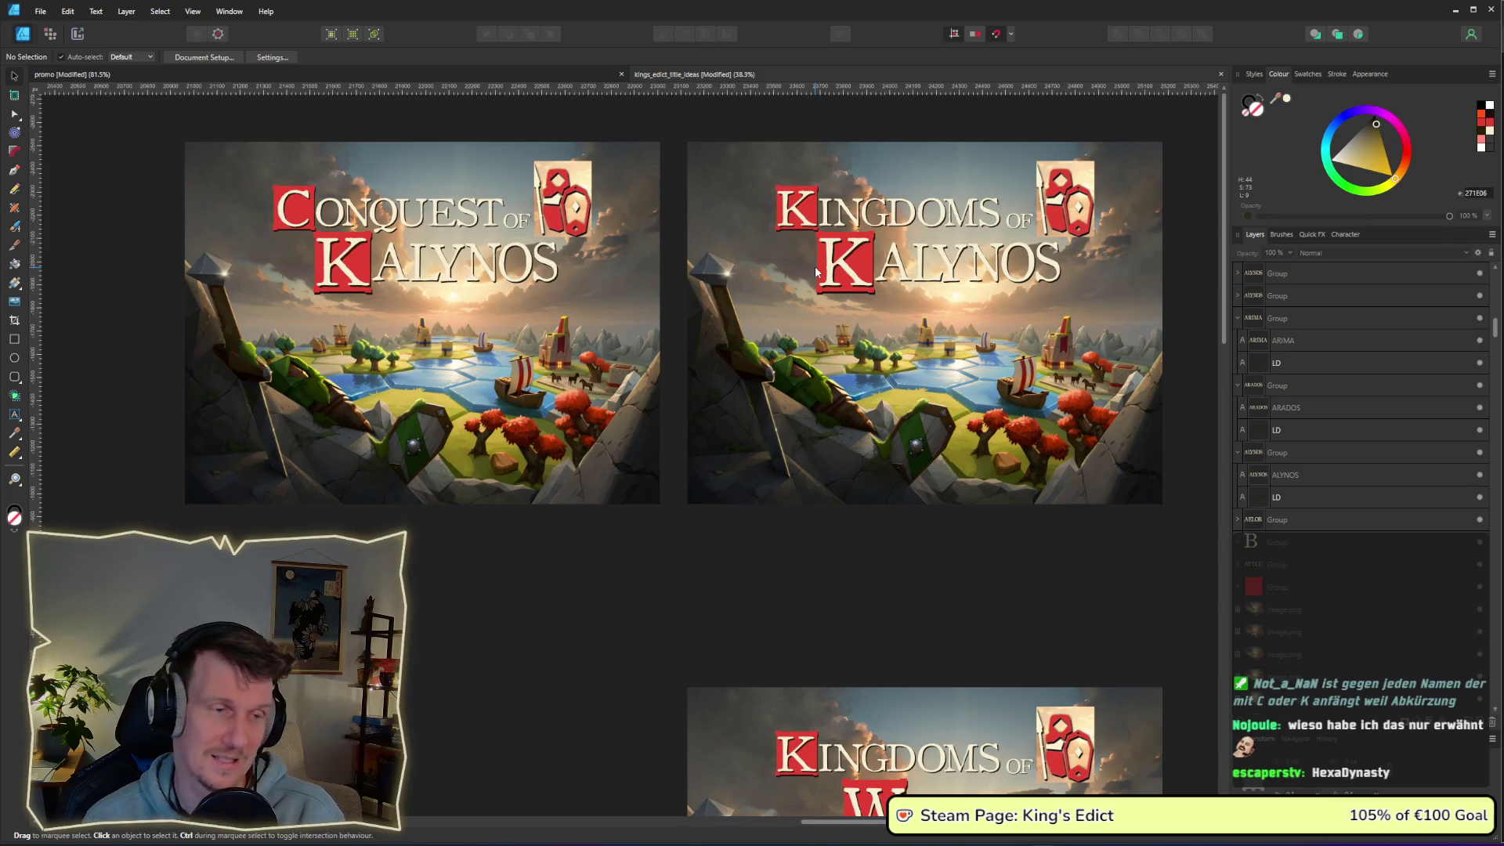
scroll(814, 266, "down", 5)
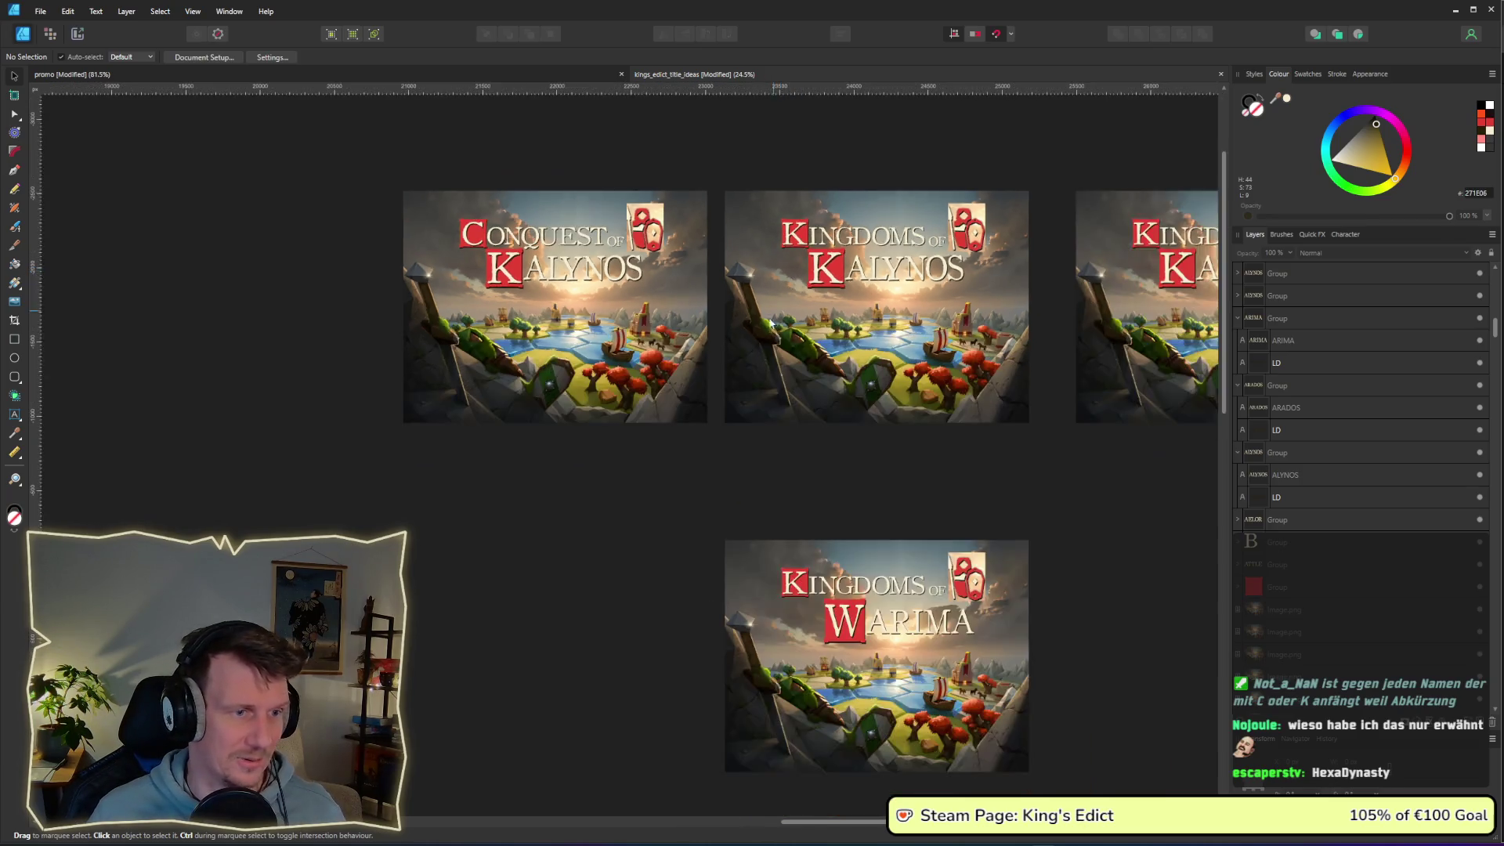
scroll(755, 410, "down", 5)
scroll(798, 218, "left", 2)
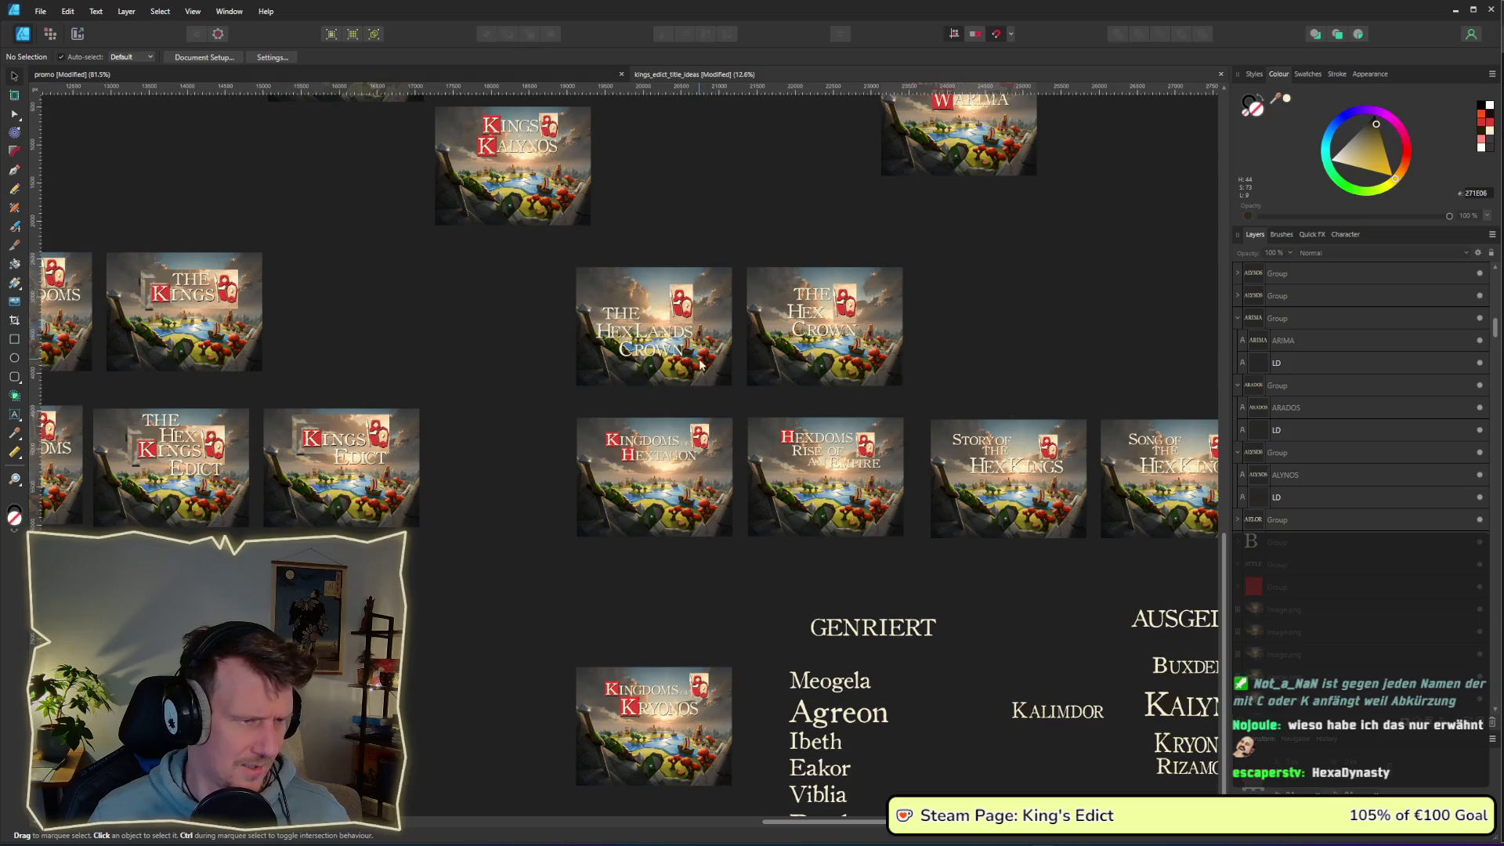
scroll(740, 411, "down", 1)
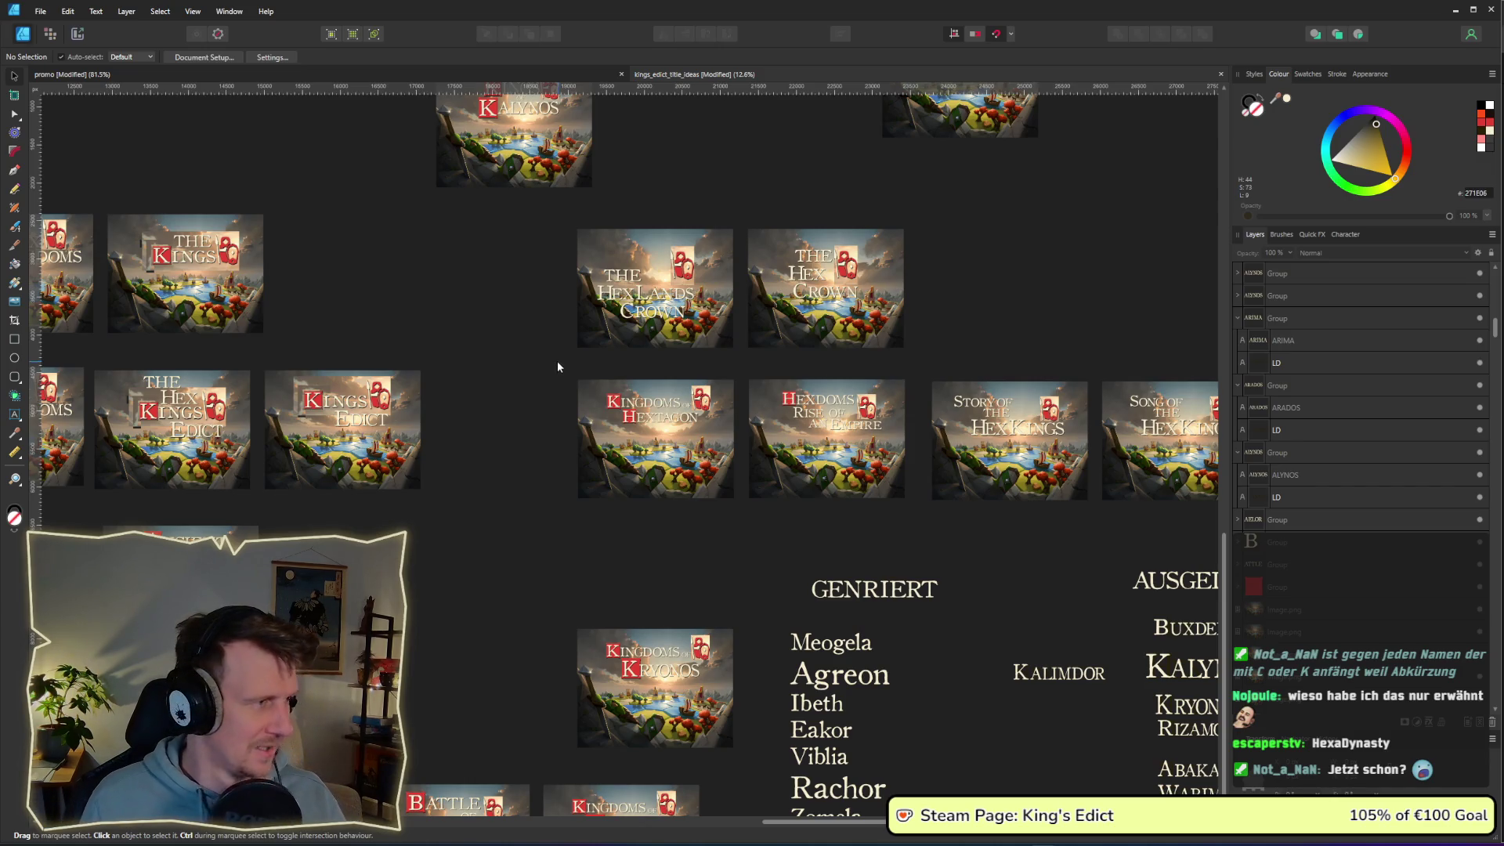
scroll(778, 477, "up", 4)
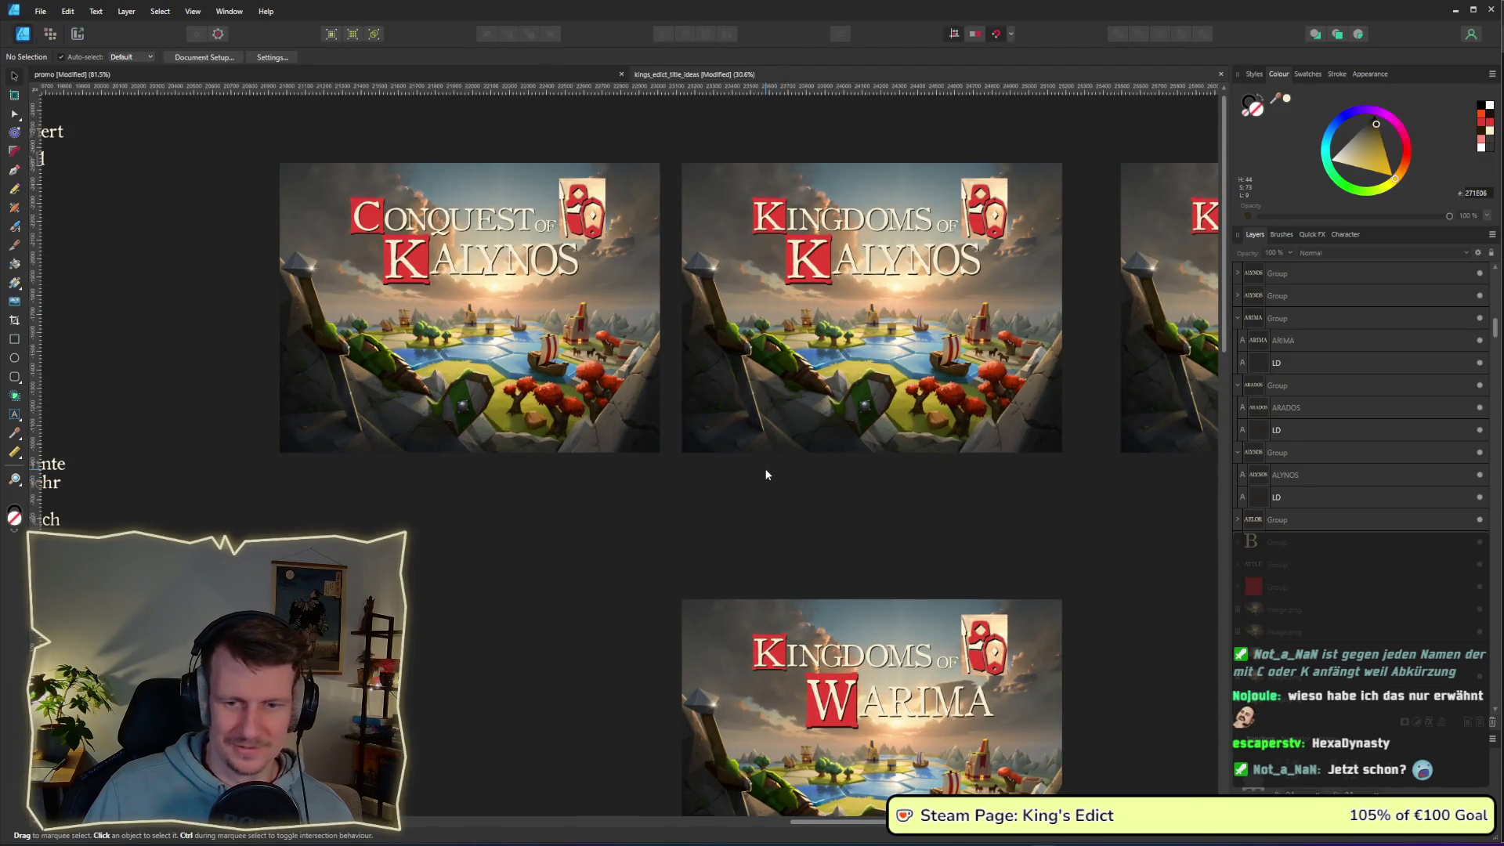
left_click_drag(766, 474, 768, 474)
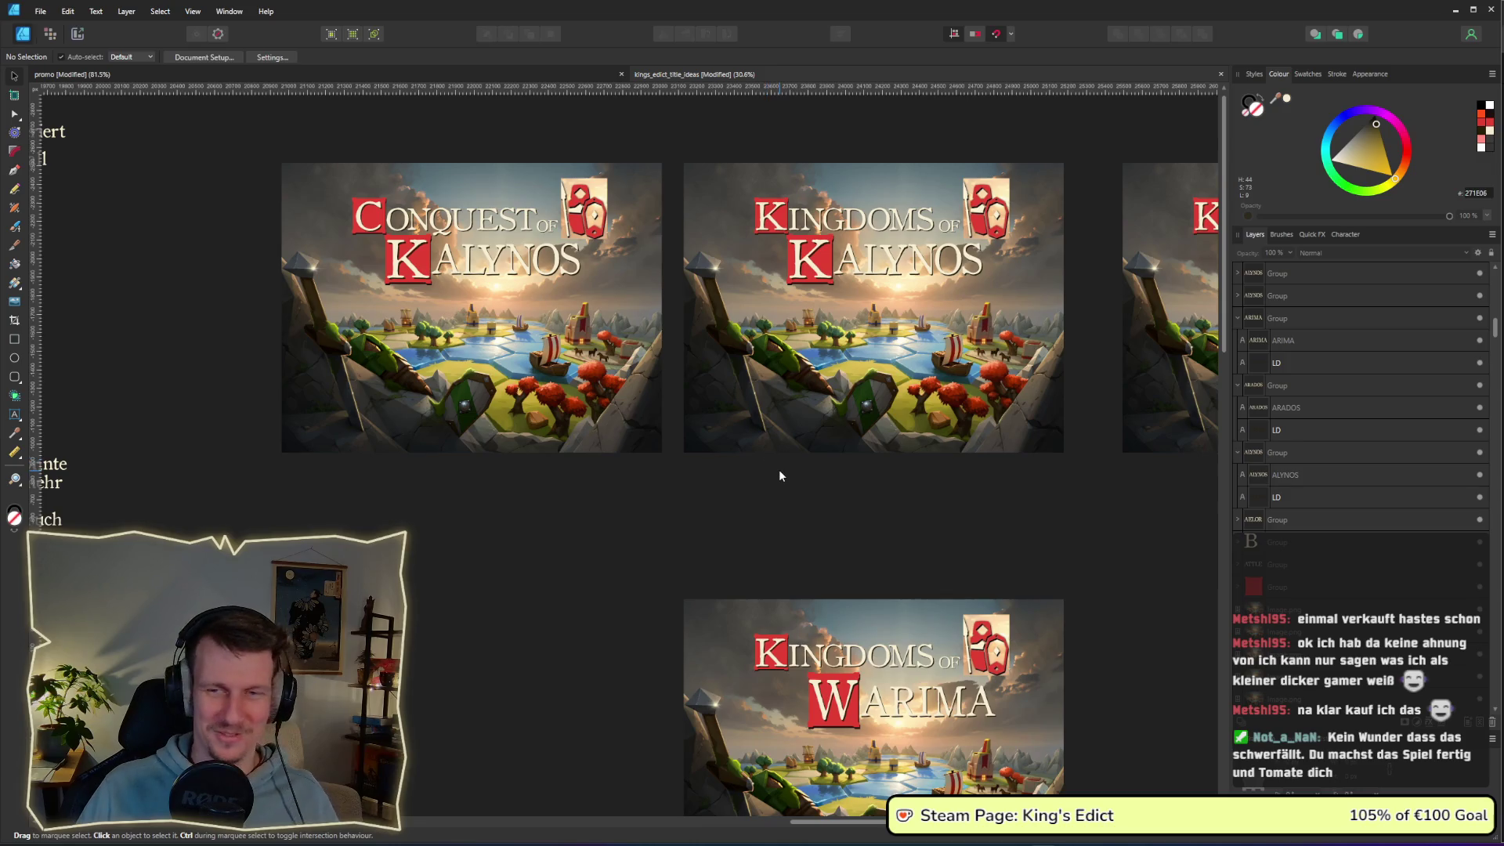
scroll(778, 475, "down", 1)
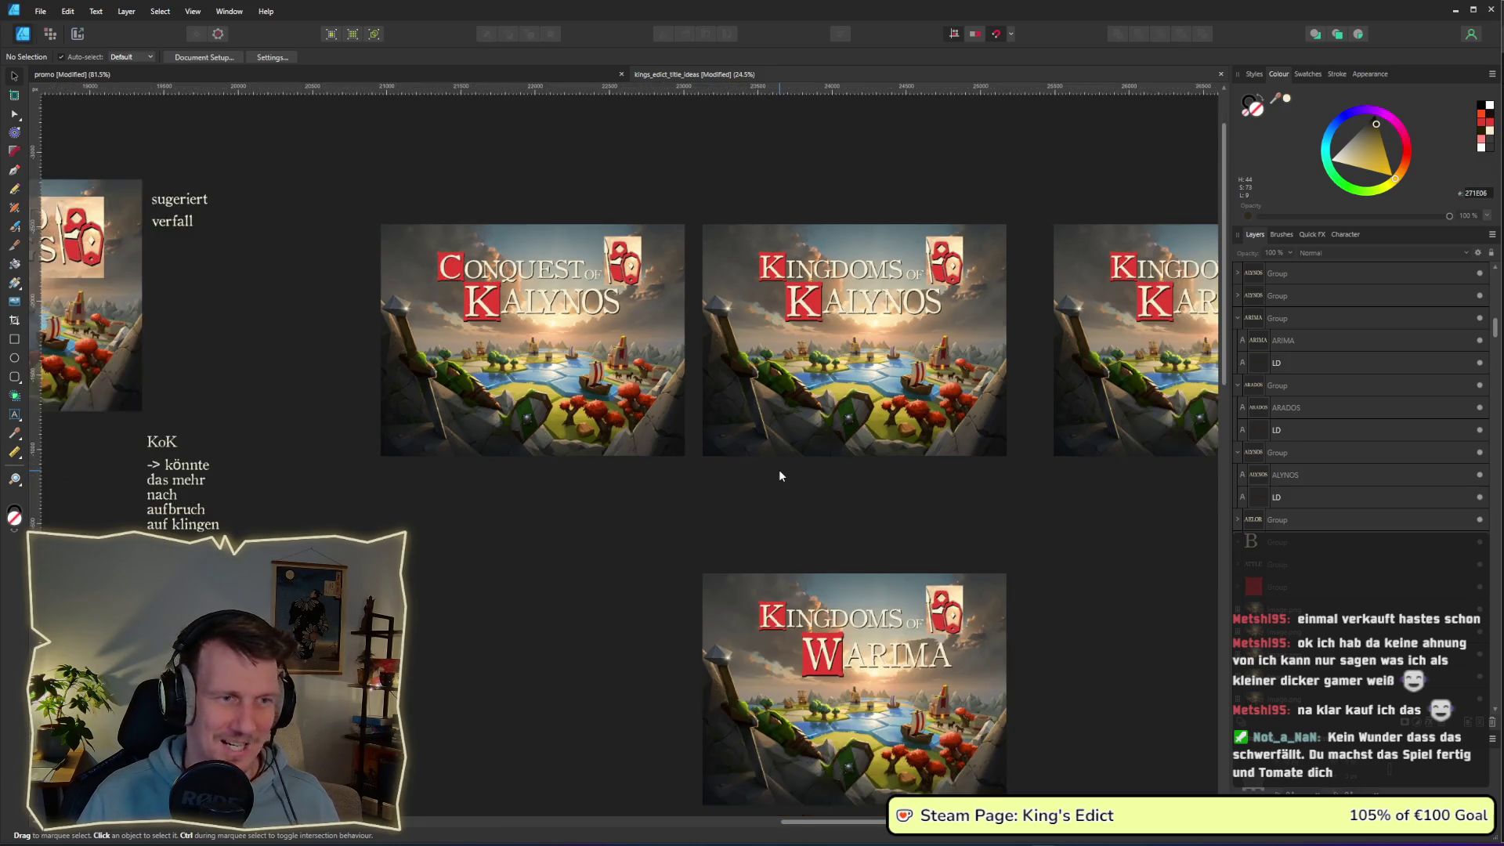